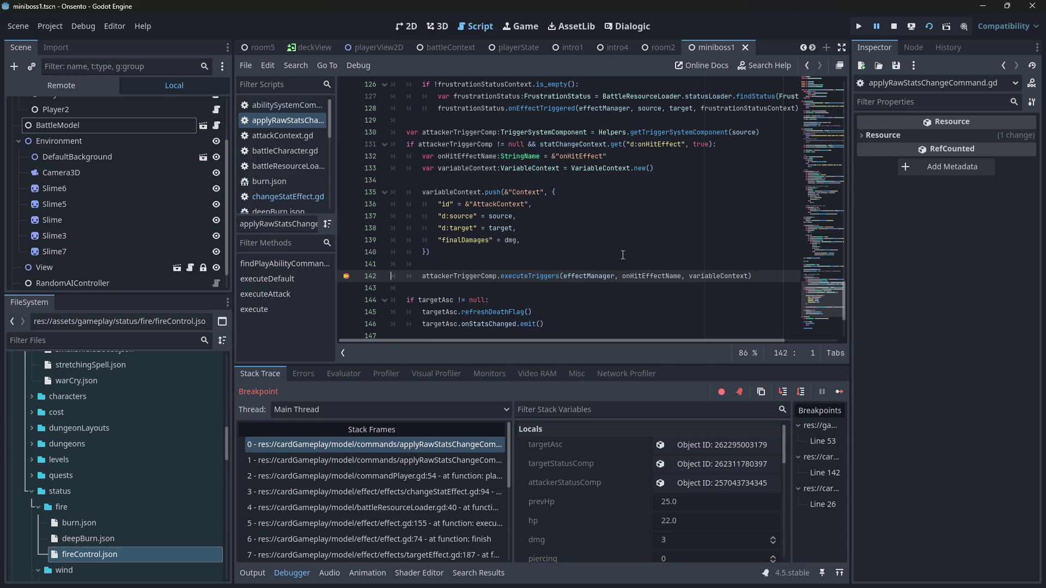
- Resume past the breakpoint and step execution on to line 27 of changeStatEffect.gd
left_click(834, 393)
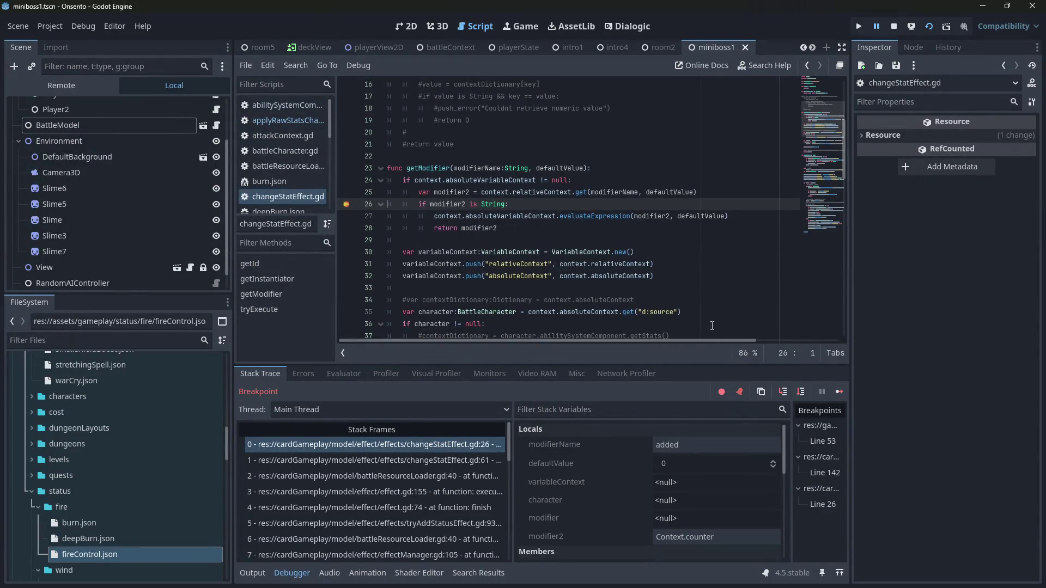
mouse_move(451, 206)
left_click(789, 390)
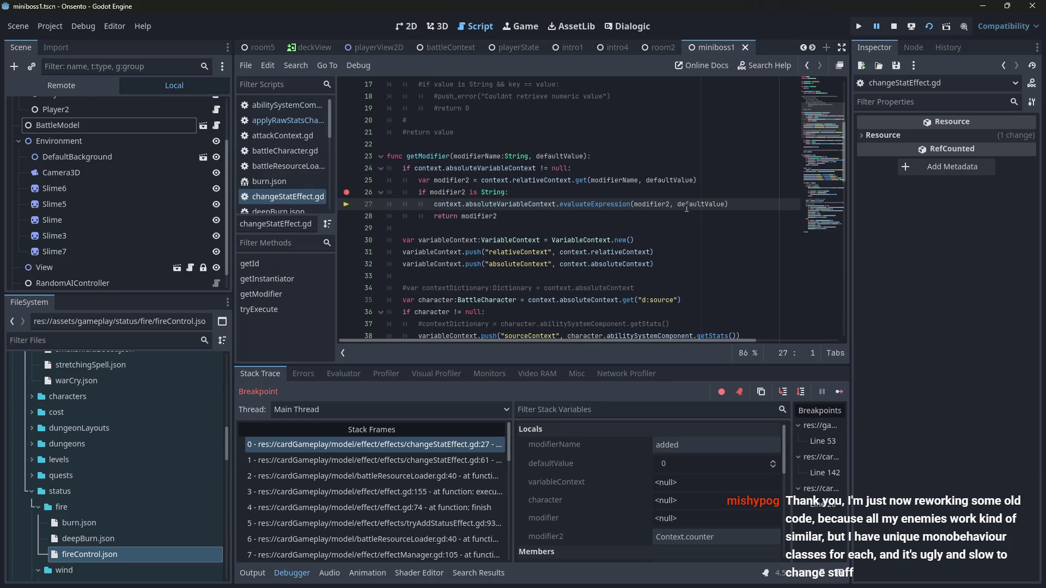
- Prefix line 27 with 'modifier2 =' so the evaluated expression is assigned, then stop the game
double_click(616, 203)
scroll(533, 228, "down", 3)
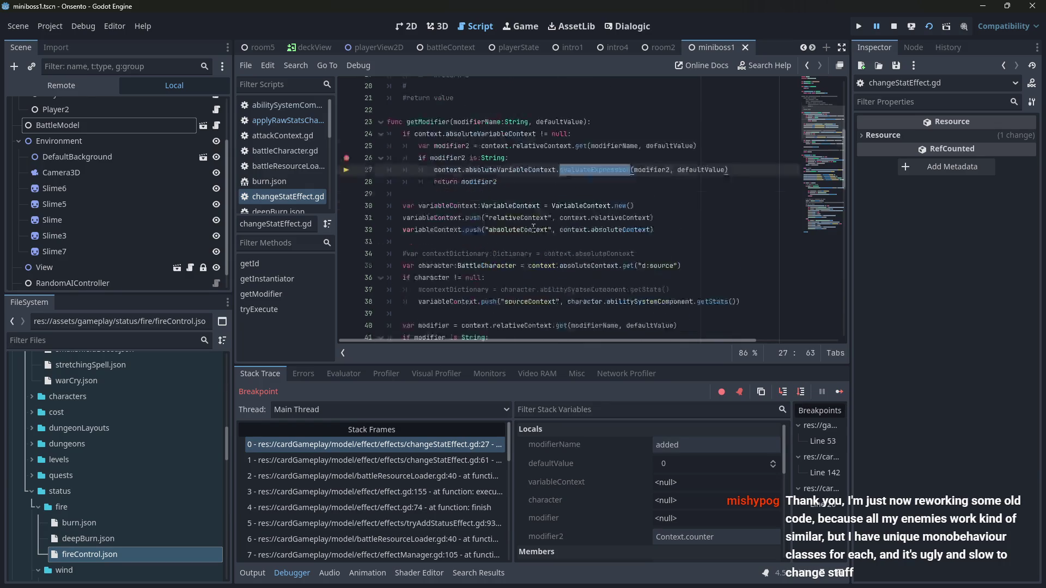
scroll(433, 273, "up", 2)
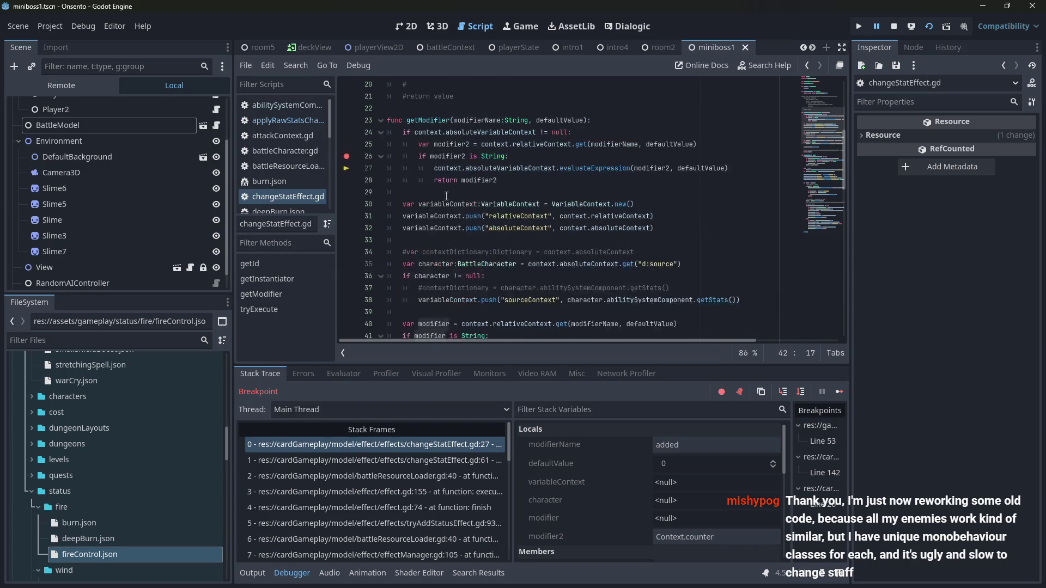
double_click(444, 157)
left_click(438, 175)
type("=")
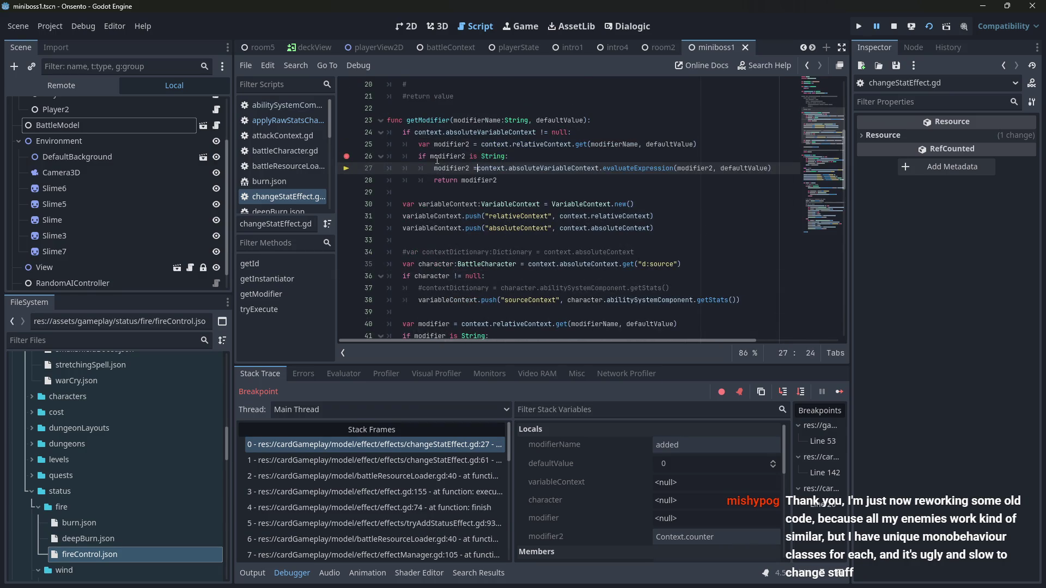
type("=")
left_click(506, 156)
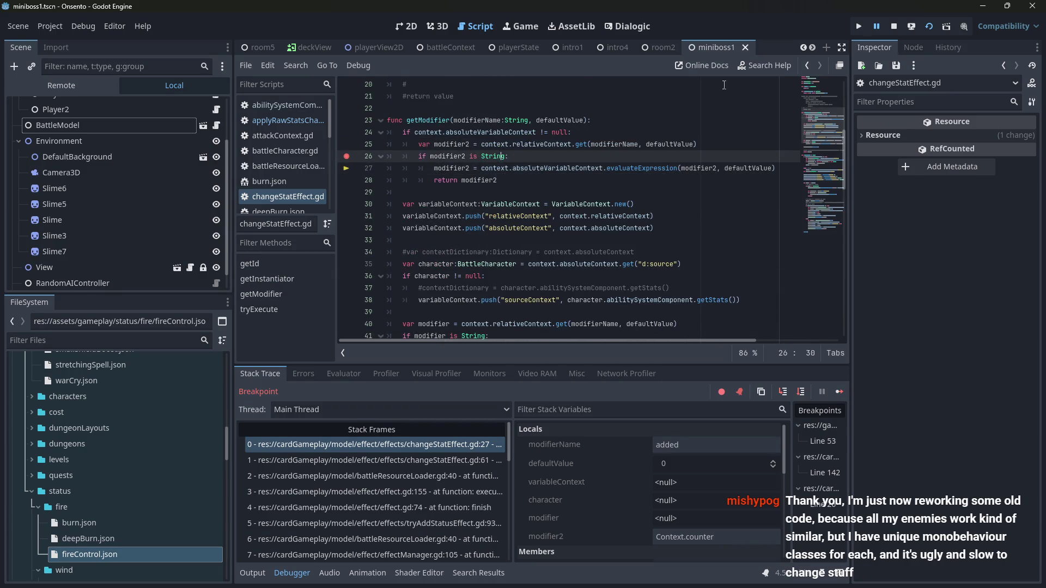
left_click(894, 27)
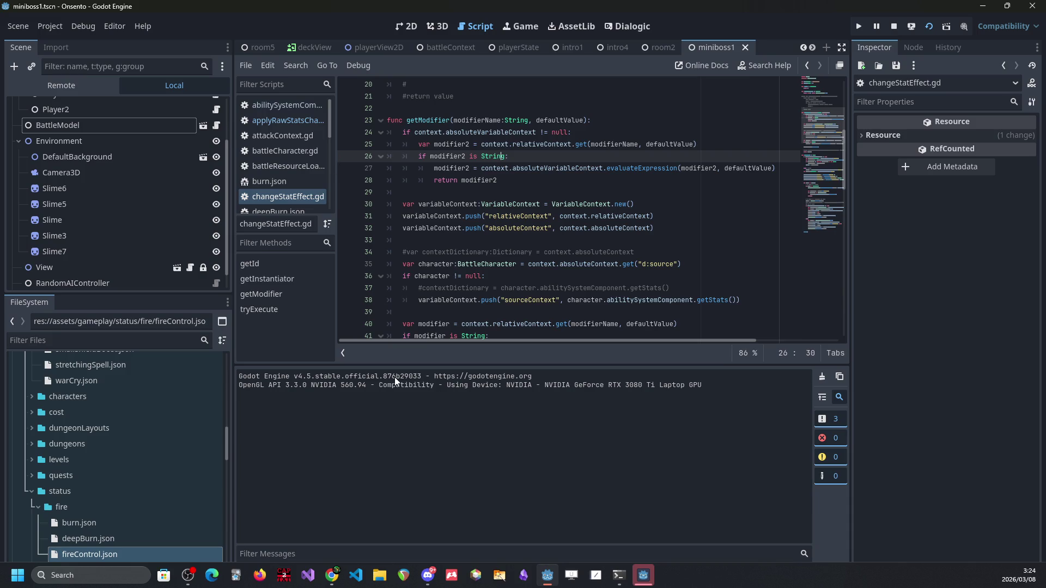
- Place both characters, start the turn, play Fire Control on the fox, and end the turn
left_click(644, 575)
mouse_move(387, 406)
left_mouse_down()
mouse_move(456, 235)
mouse_move(459, 331)
mouse_move(430, 240)
left_mouse_up()
left_click_drag(523, 469, 305, 283)
left_click(153, 406)
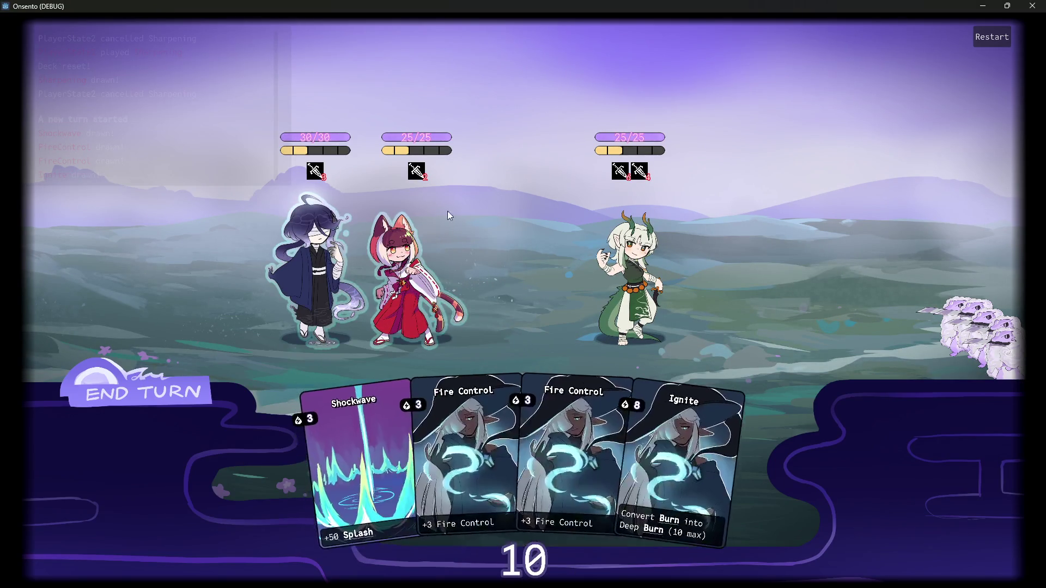
left_click_drag(459, 433, 406, 284)
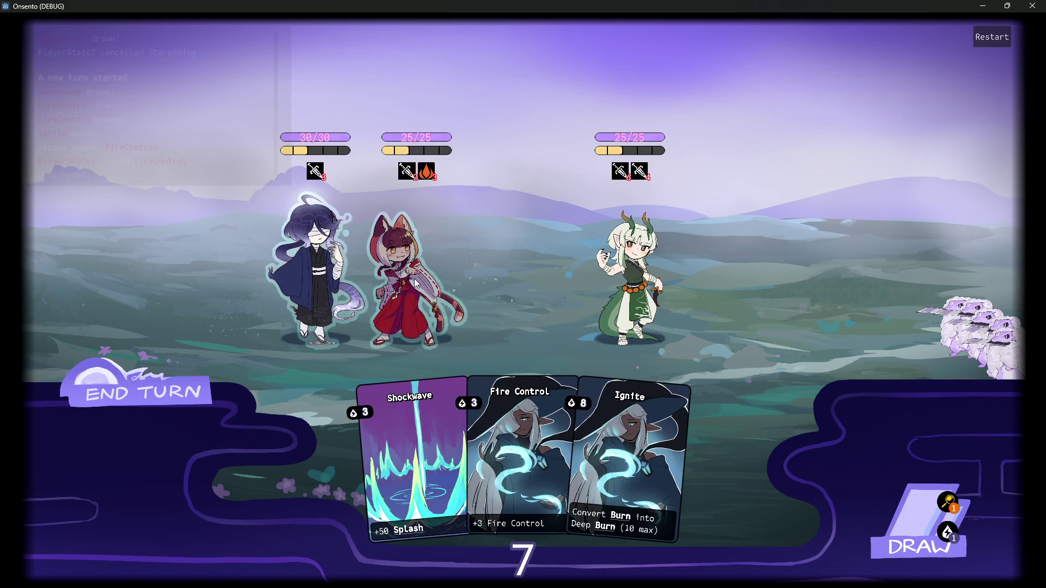
left_click(405, 293)
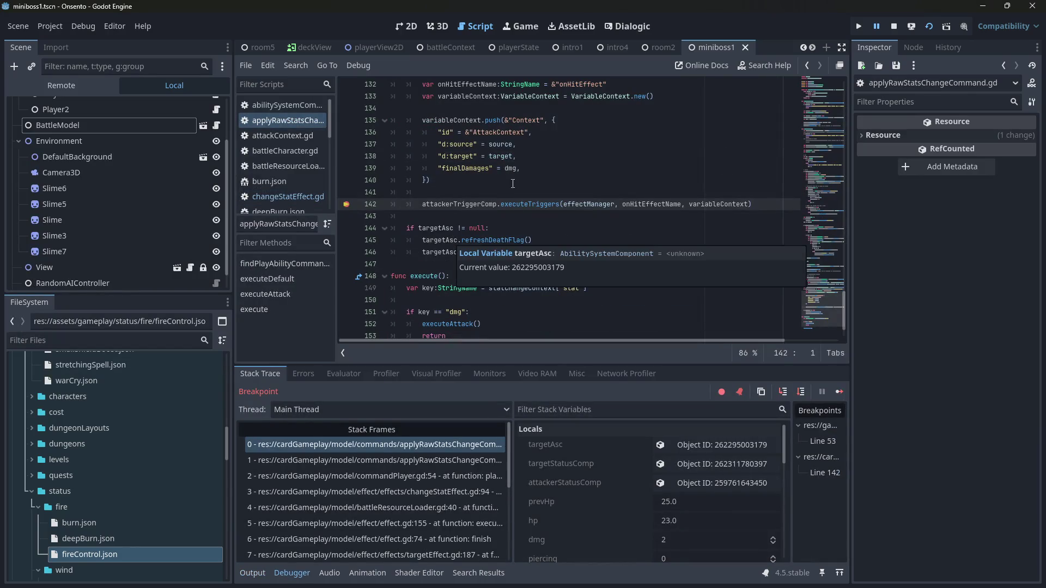
- Review the code paused at line 142 of applyRawStatsChangeCommand.gd, then switch to the 2D view
scroll(542, 244, "up", 2)
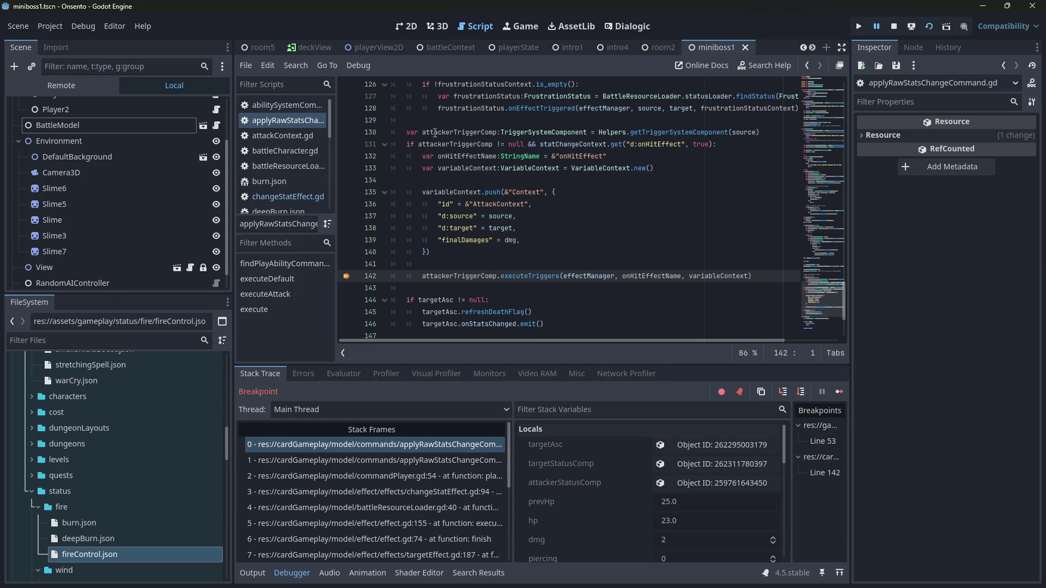
left_click(407, 26)
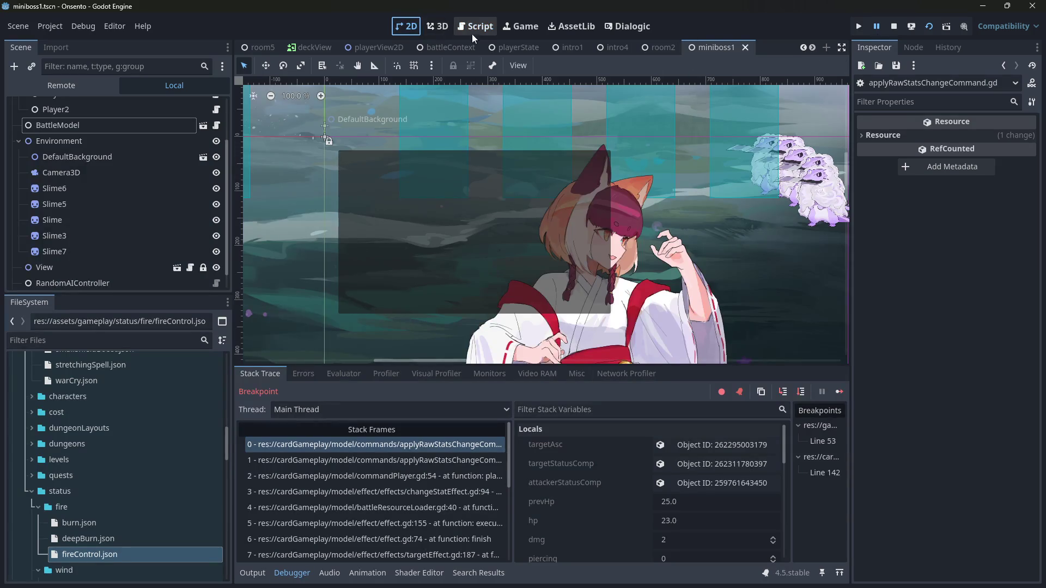
- Zoom the 2D viewport to about 42% so the full miniboss1 scene is visible
scroll(482, 305, "down", 4)
scroll(550, 251, "up", 3)
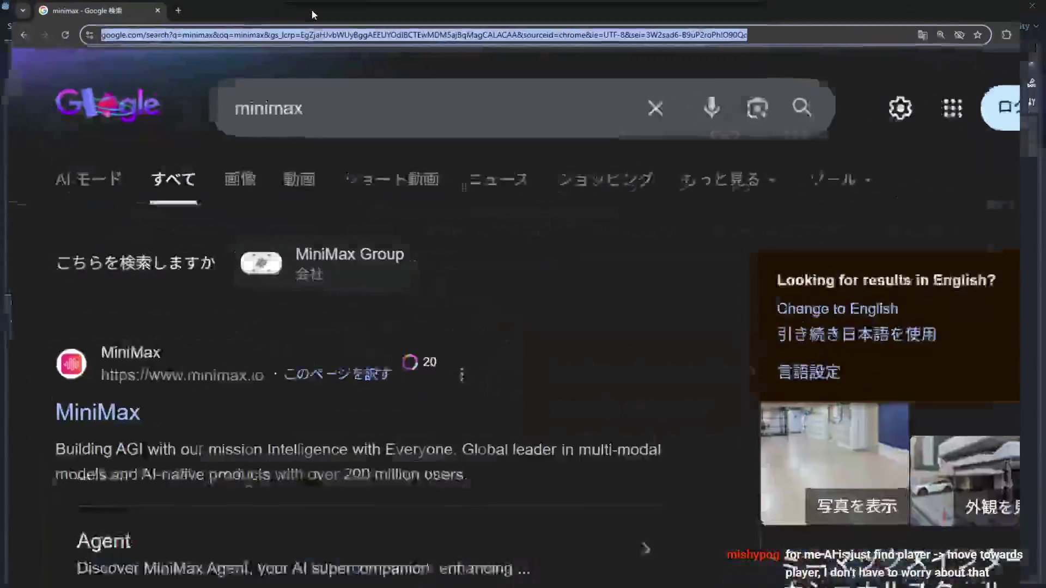
- Extend the Google query to 'minimax algorithm' and run the search
left_click(325, 117)
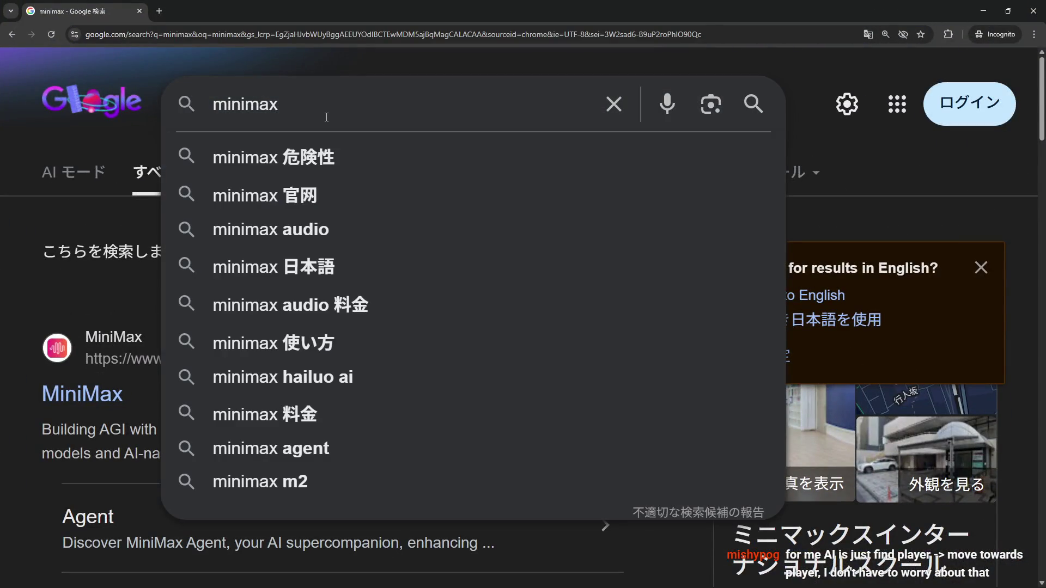
type("algorithm")
key("Return")
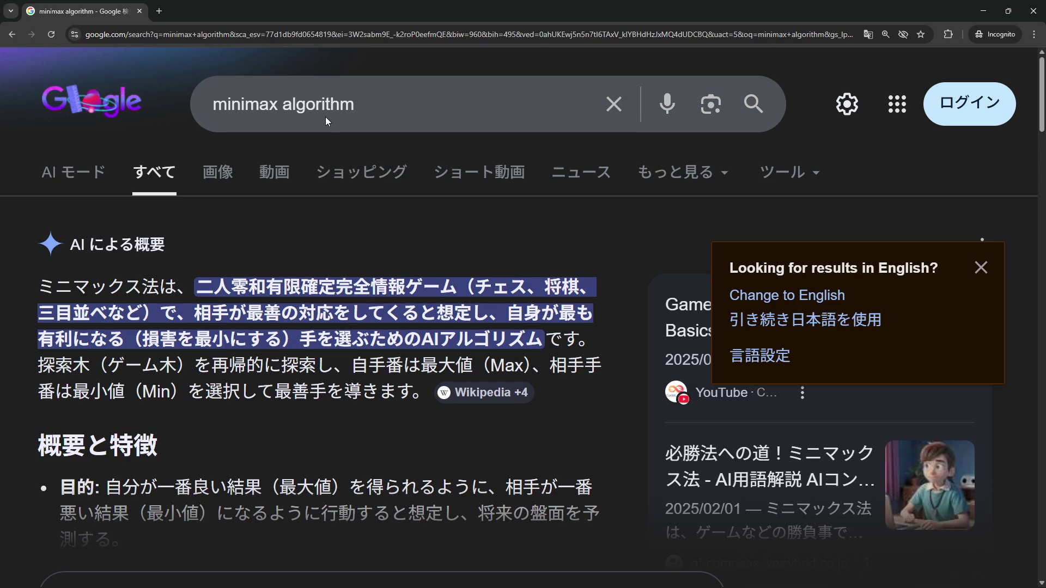
scroll(253, 239, "down", 3)
scroll(254, 263, "up", 3)
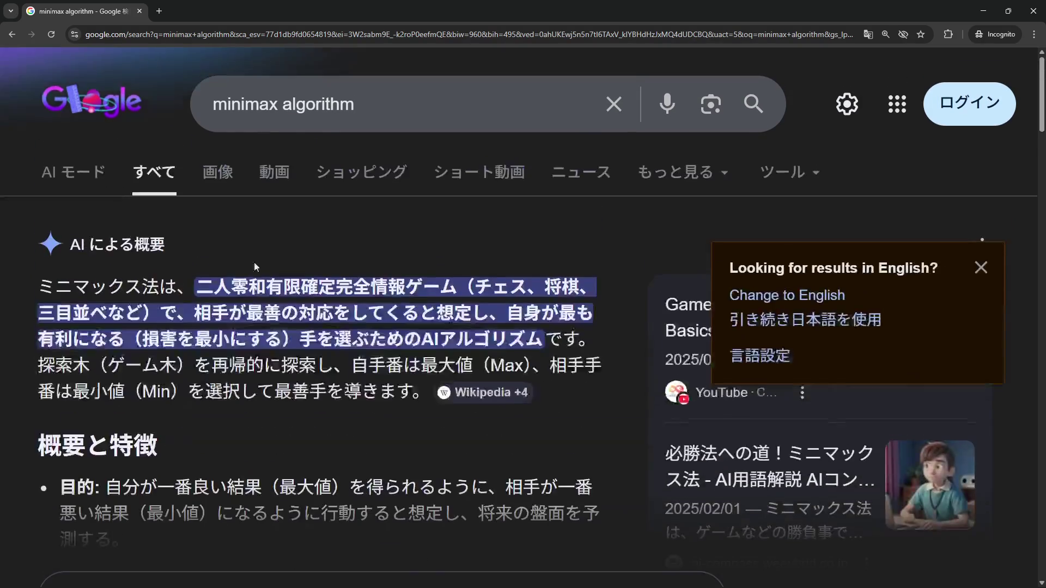
- Browse the image results for minimax algorithm game-tree diagrams
left_click(220, 176)
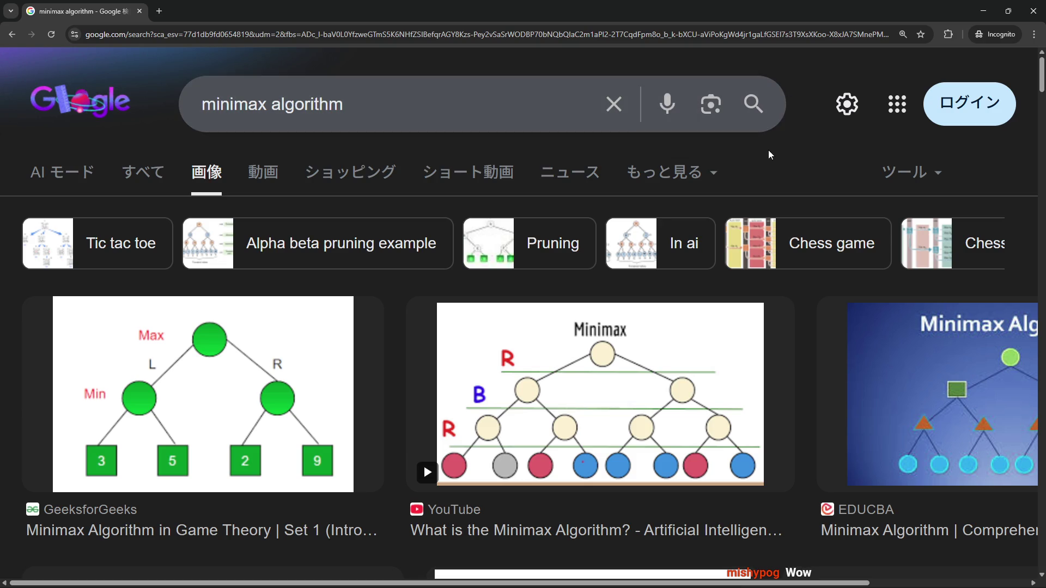
scroll(769, 154, "down", 2)
scroll(590, 237, "down", 10)
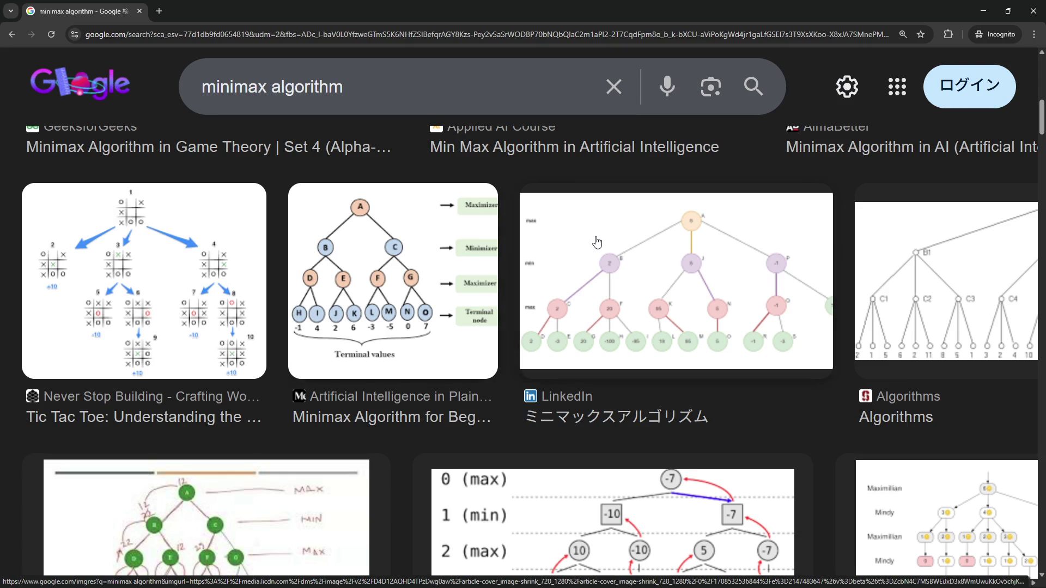
scroll(600, 280, "up", 3)
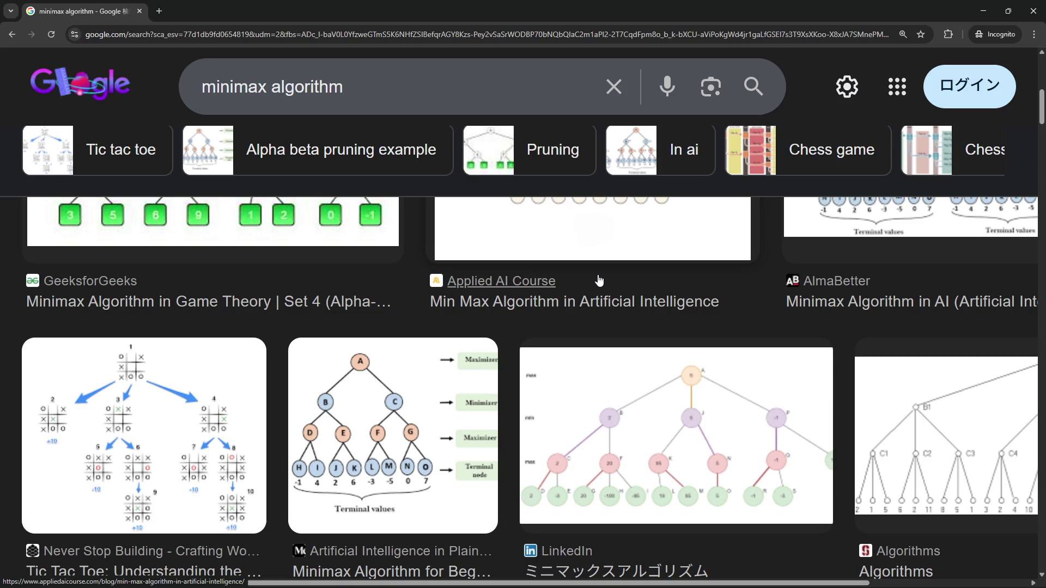
scroll(446, 418, "down", 5)
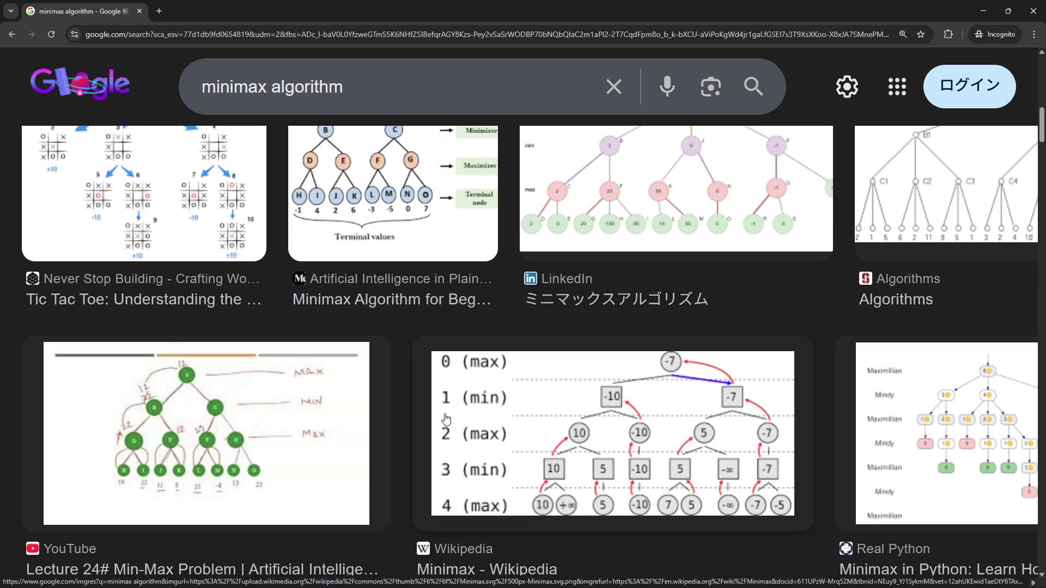
scroll(338, 471, "down", 5)
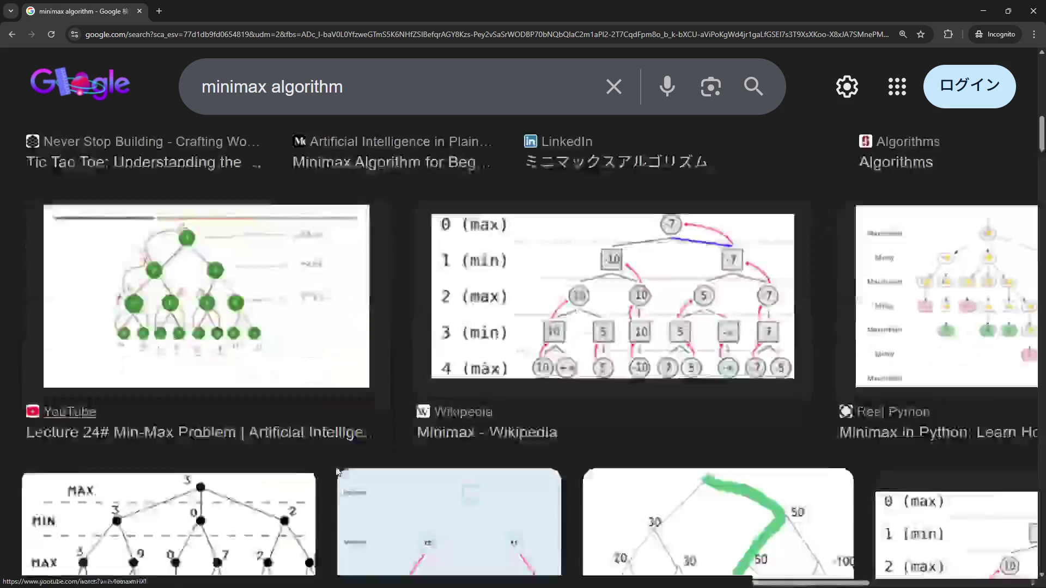
scroll(338, 471, "down", 3)
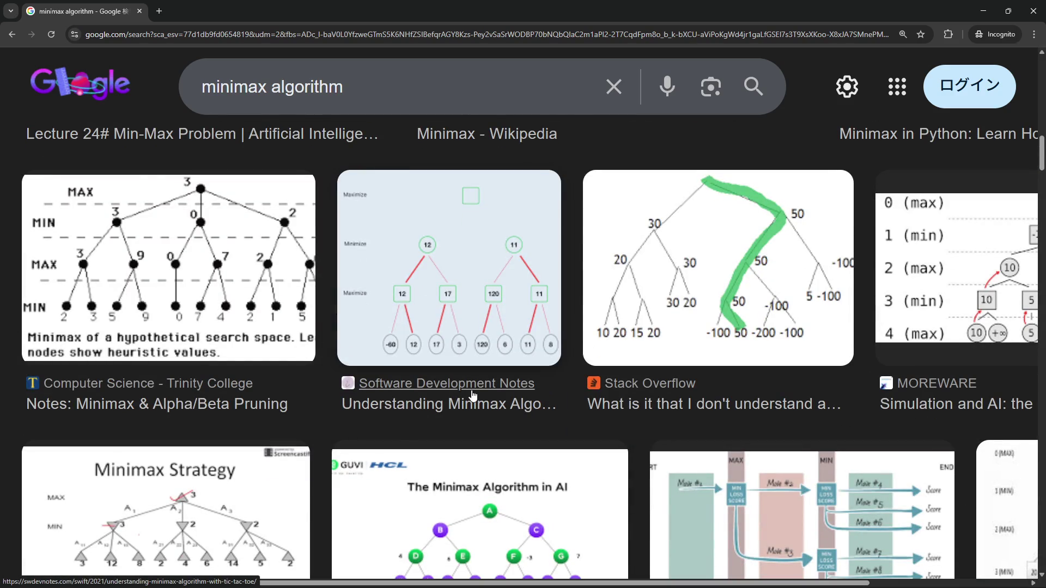
left_click(374, 65)
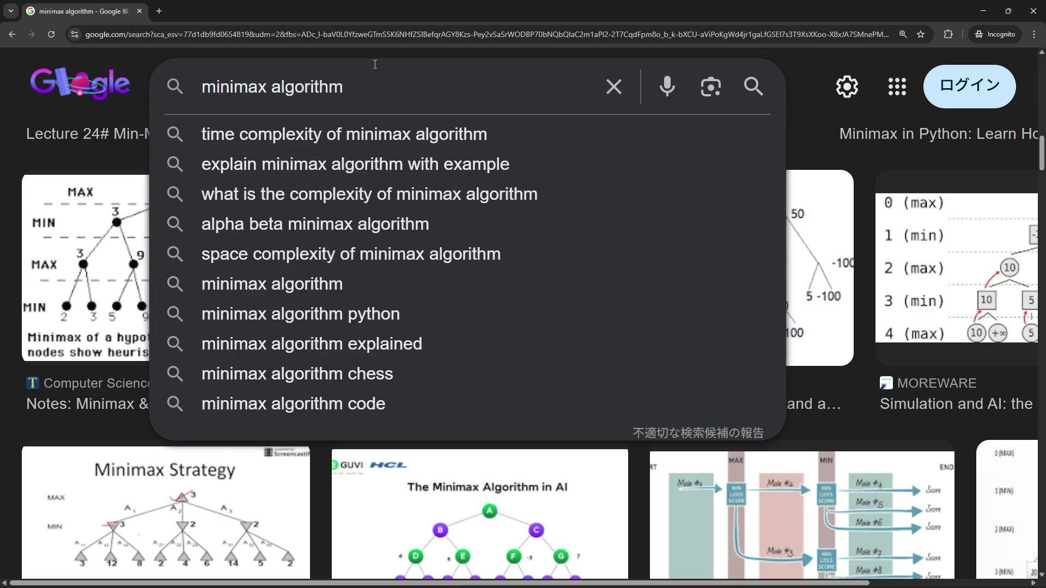
- Search 'minimax algorithm blackboard', then replace the query with 'unreal blackboard'
type("blackb")
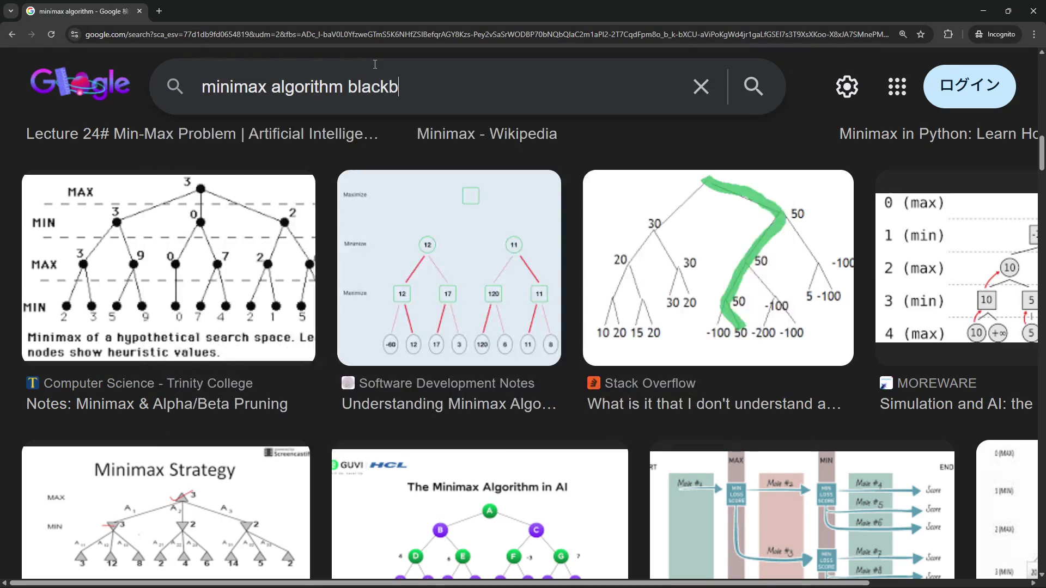
type("oard")
key("Return")
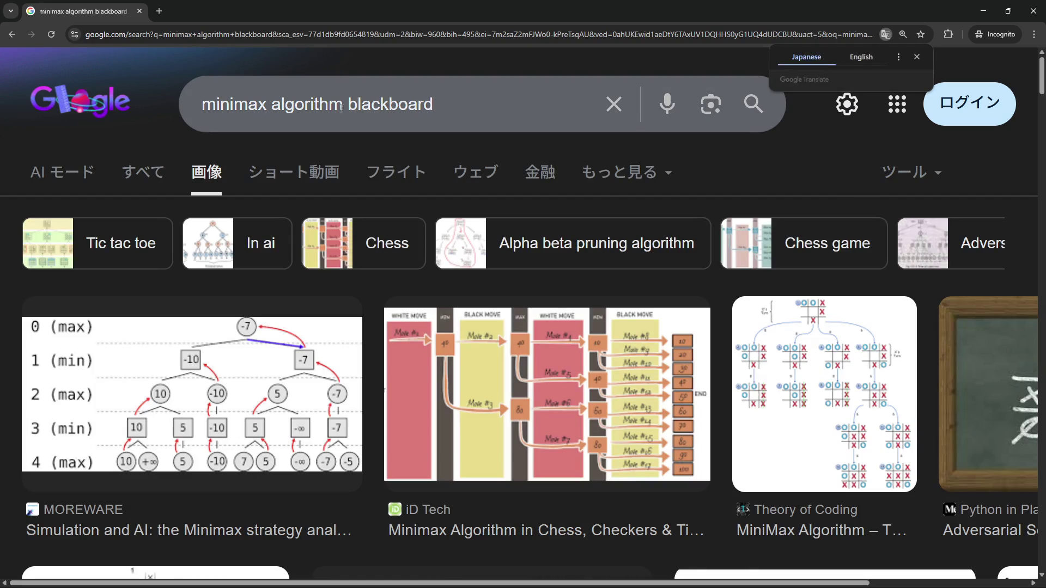
left_click_drag(341, 107, 132, 84)
type("unreal")
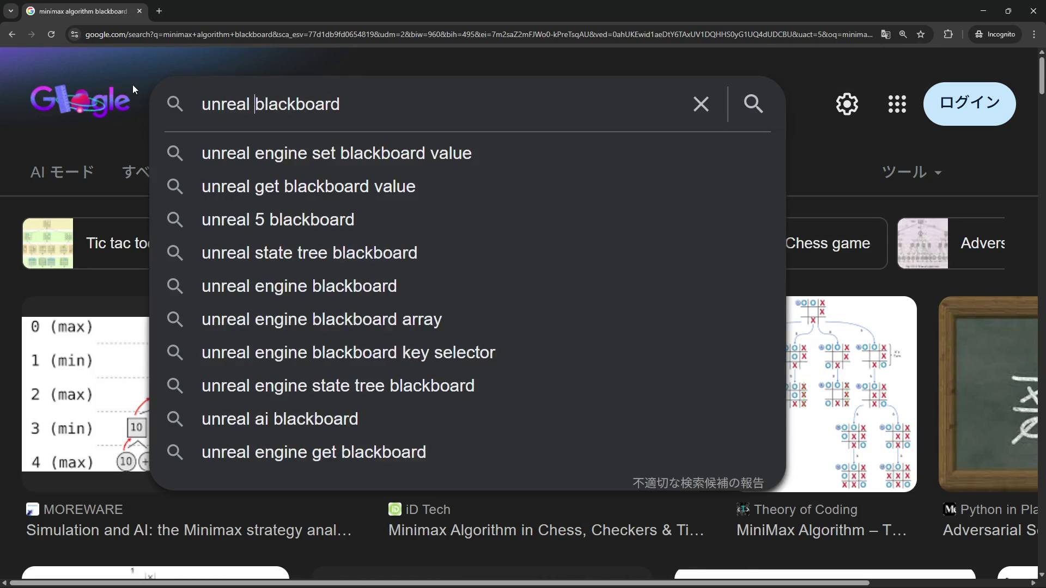
key("Return")
- Preview an Unreal Engine behavior tree image, then close the browser
scroll(389, 295, "down", 5)
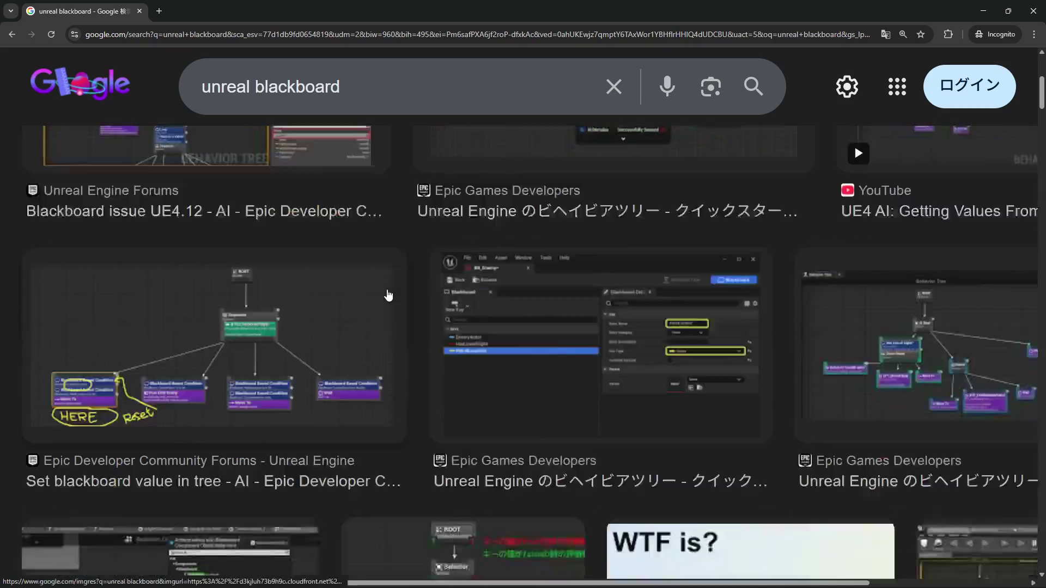
scroll(389, 296, "down", 2)
left_click(708, 245)
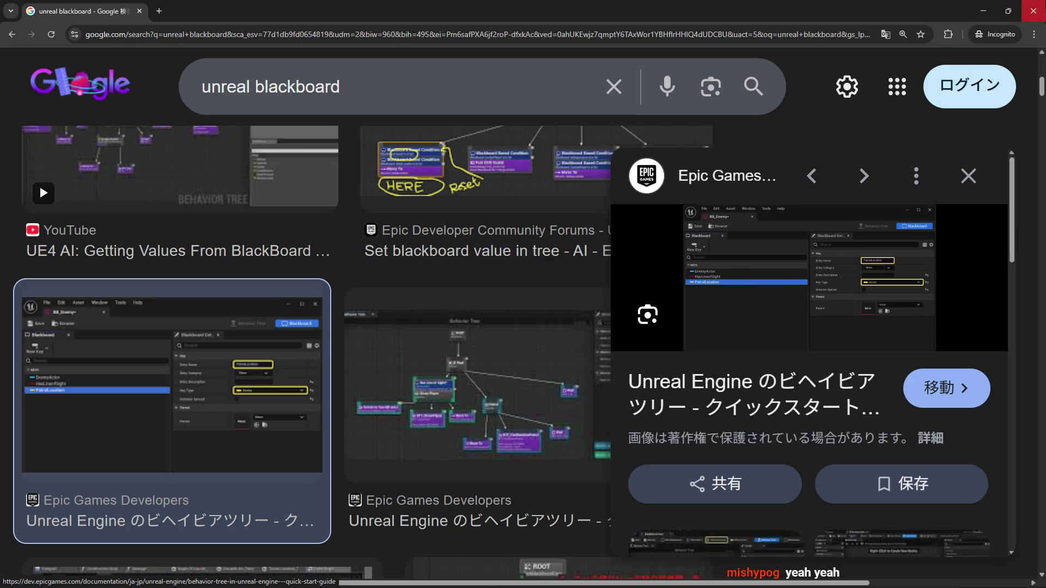
left_click(1031, 5)
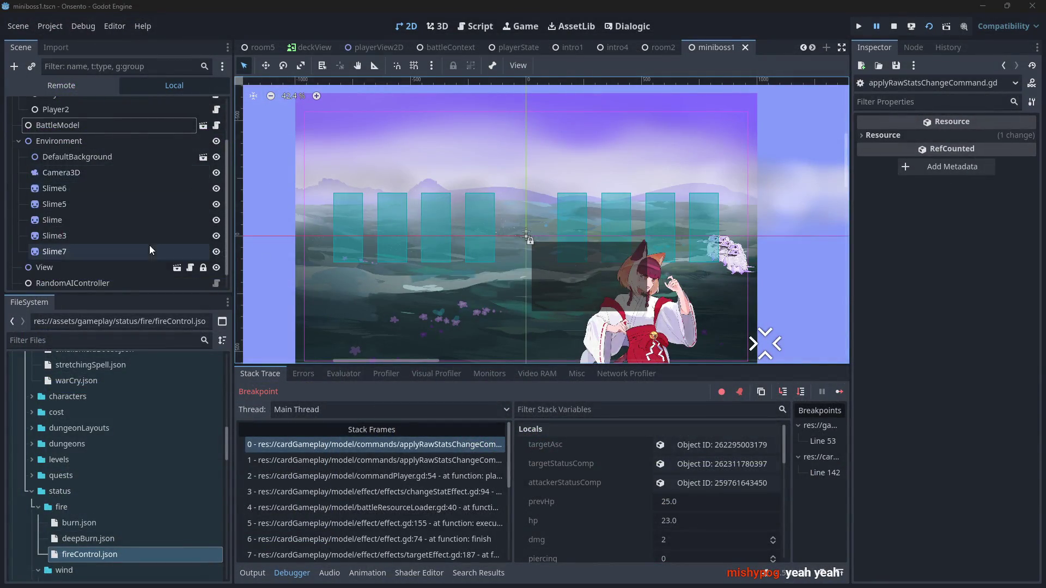
- Open the View instance's player view scene in its own tab
scroll(136, 218, "up", 3)
scroll(522, 236, "down", 2)
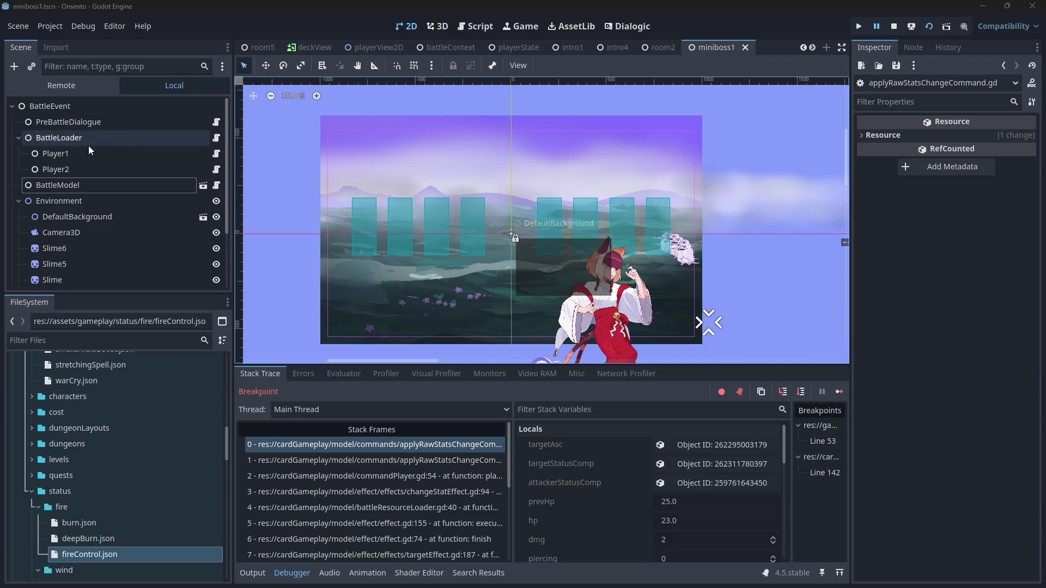
scroll(76, 162, "down", 3)
scroll(136, 187, "up", 3)
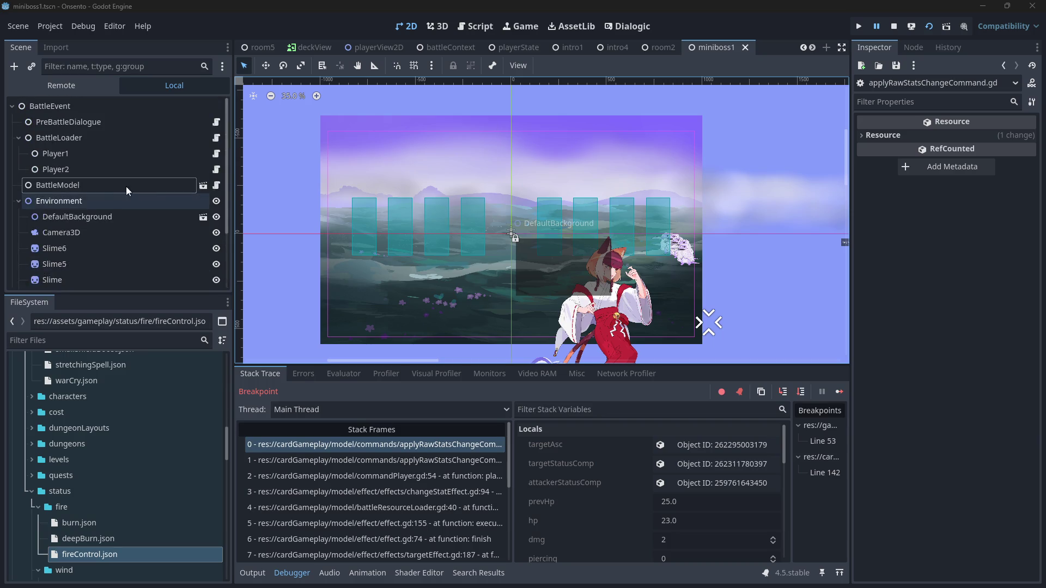
scroll(129, 218, "down", 3)
left_click(178, 248)
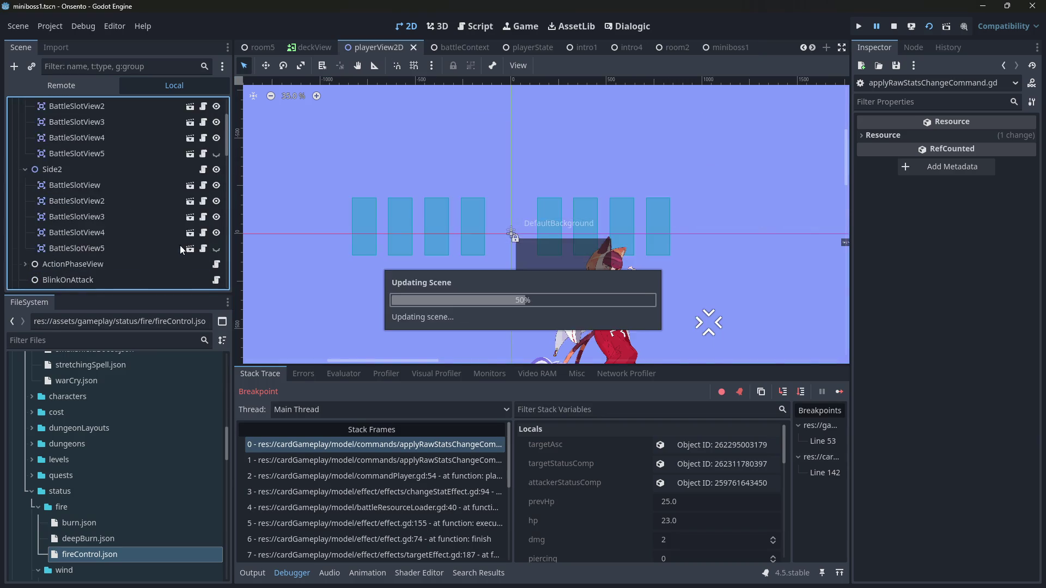
- Look over the player's hand area on the canvas, then return to the room5 scene
scroll(149, 203, "up", 5)
scroll(151, 163, "down", 5)
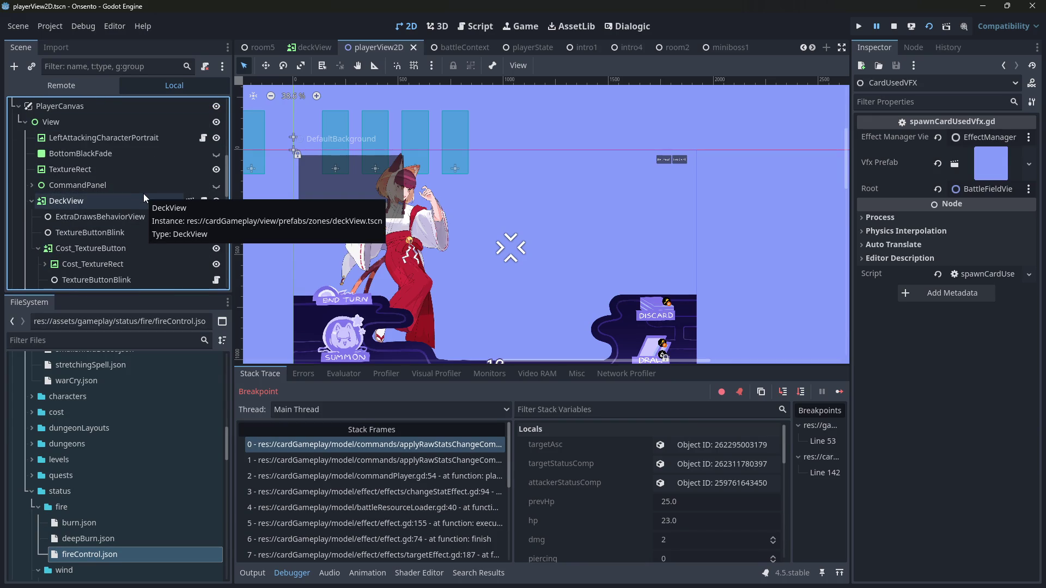
left_click_drag(584, 330, 628, 286)
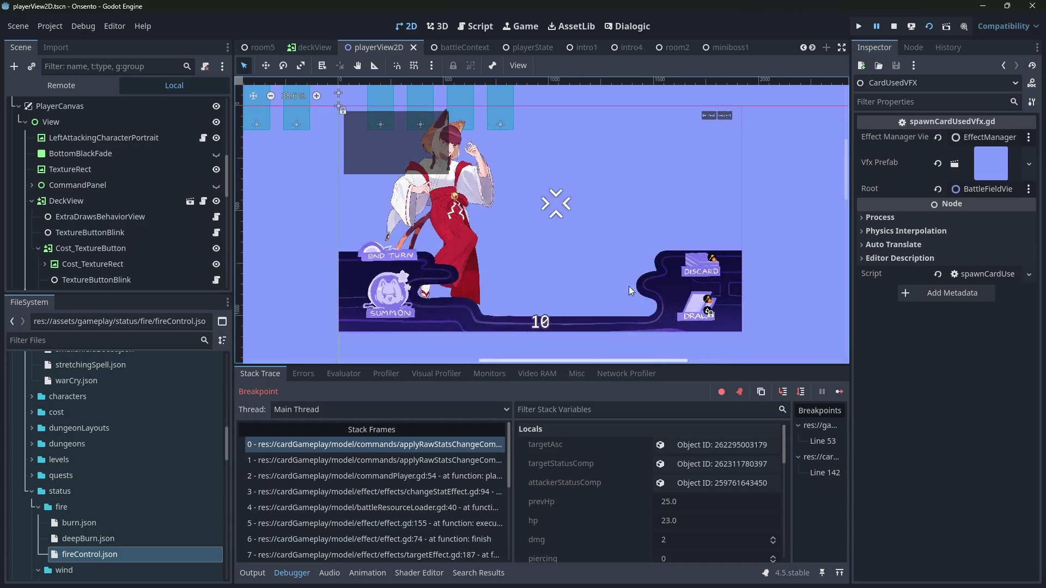
scroll(556, 196, "up", 2)
scroll(128, 201, "down", 5)
scroll(406, 279, "up", 2)
scroll(189, 222, "up", 8)
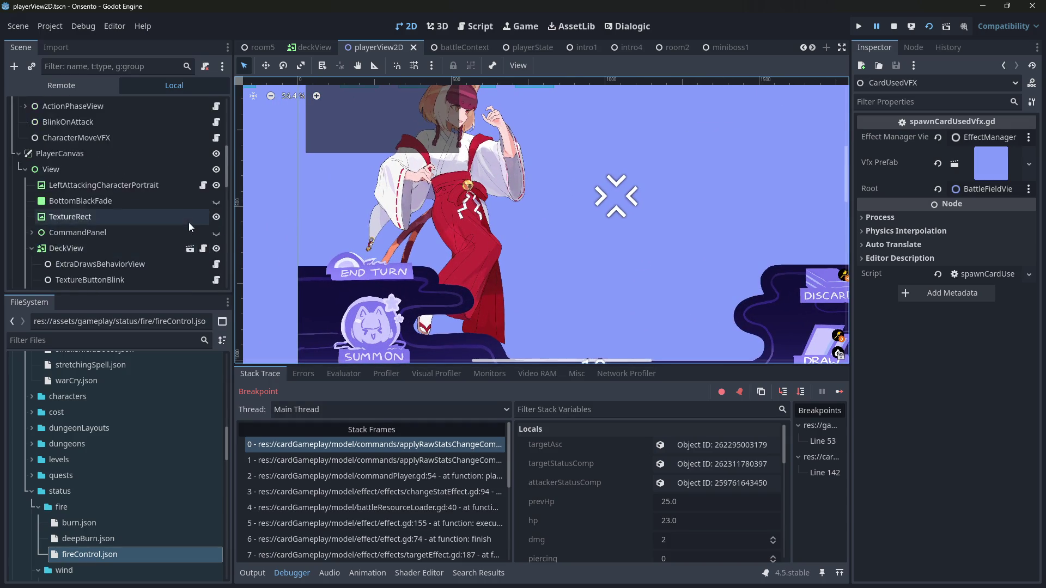
scroll(189, 222, "down", 3)
left_click(252, 48)
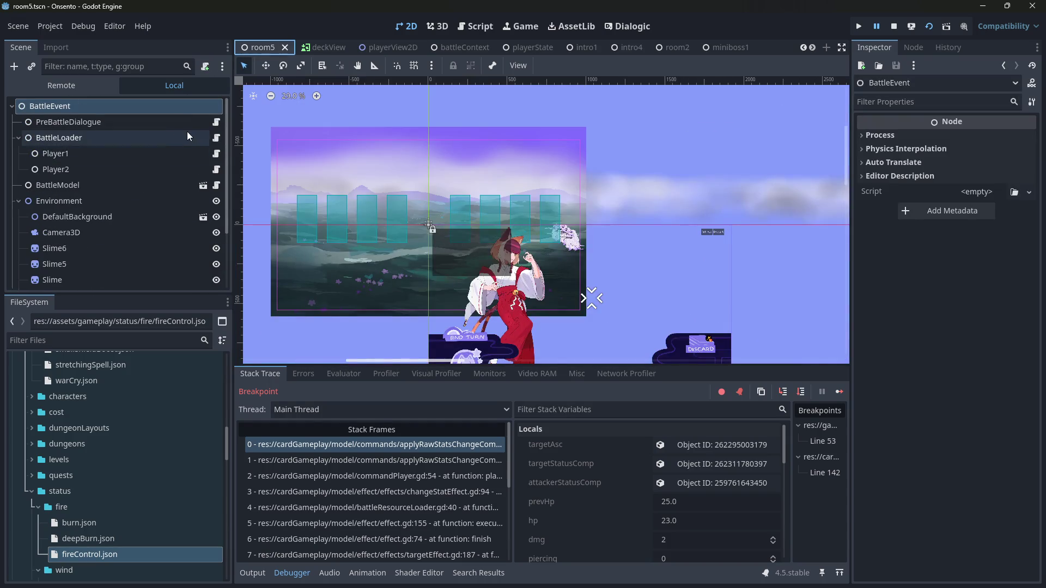
- Check the battleContext and playerState scenes, then show the script paused at line 142
left_click(203, 186)
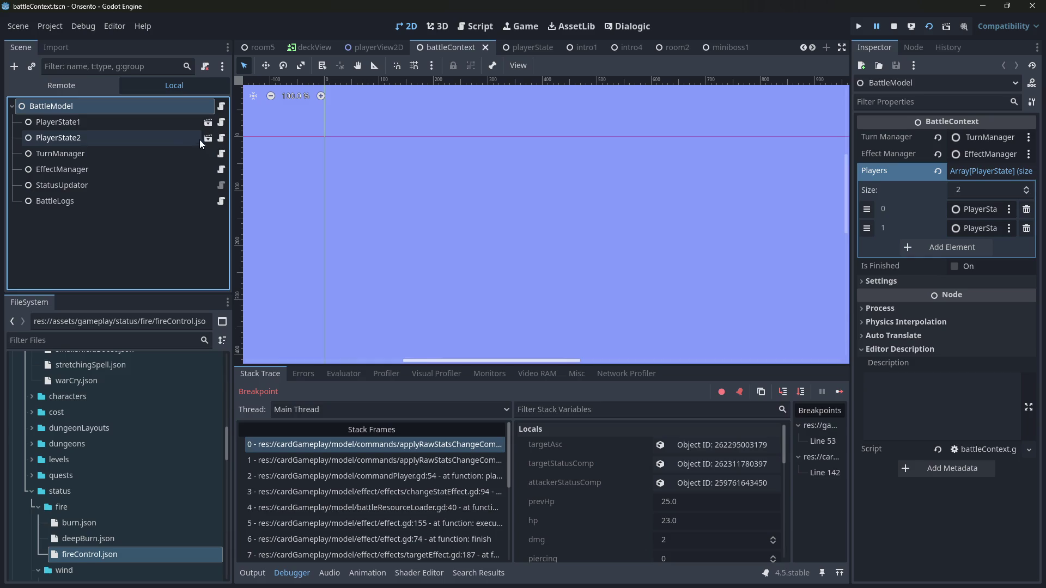
left_click(207, 122)
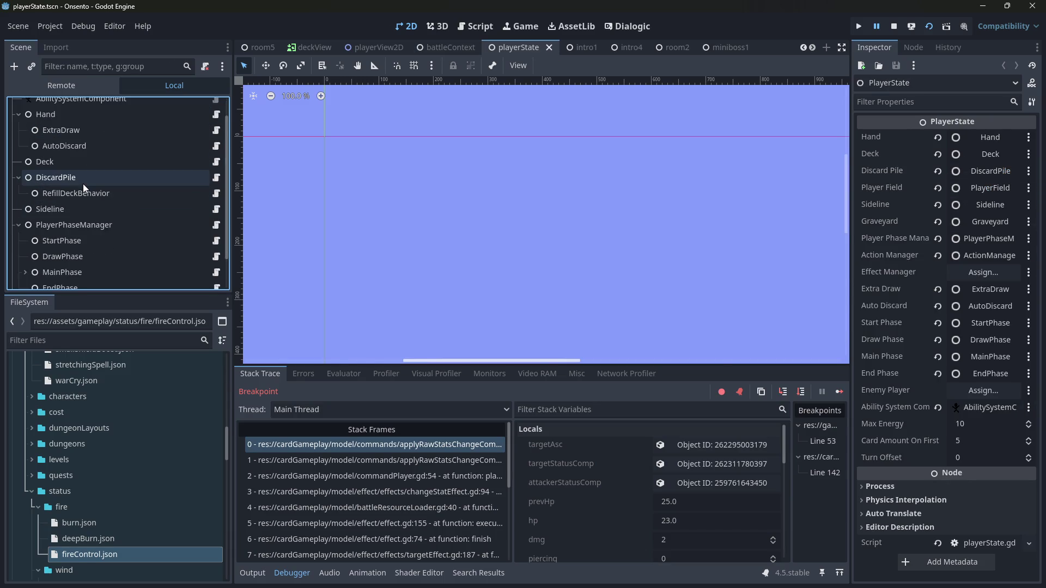
scroll(82, 184, "down", 2)
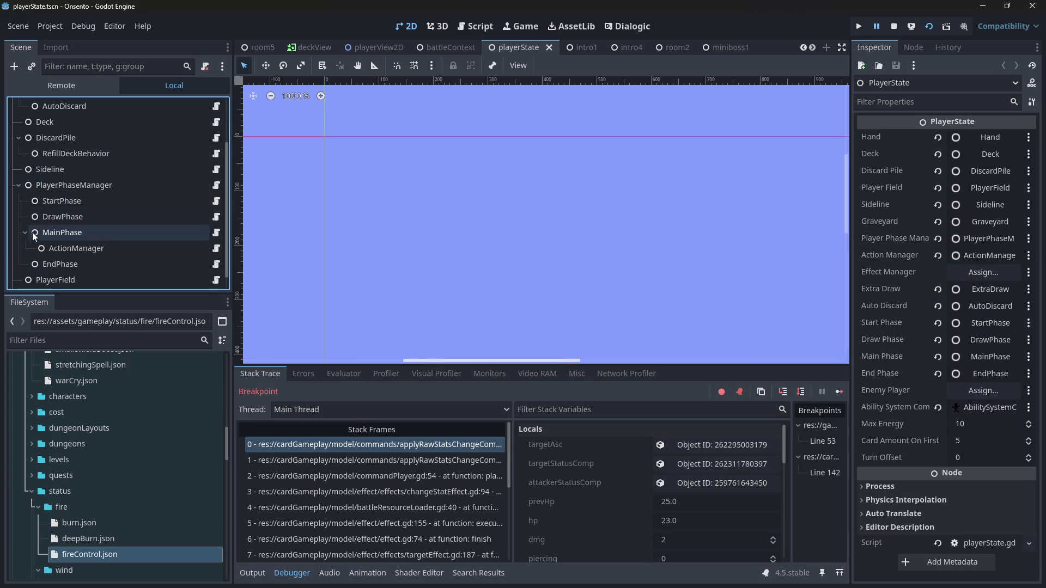
scroll(38, 224, "up", 3)
left_click(429, 50)
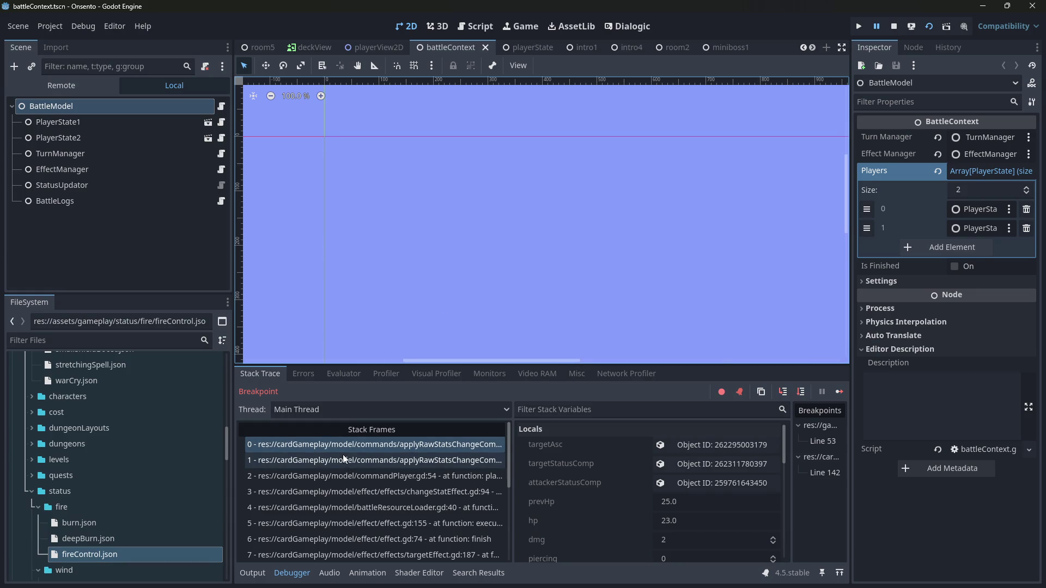
left_click(473, 26)
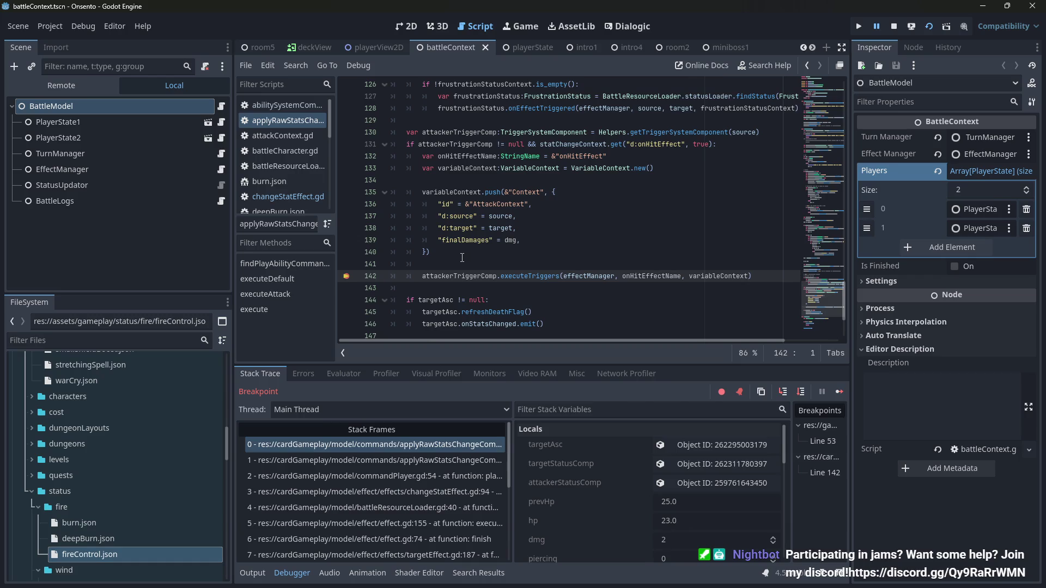
- Resume the battle, draw a card, and end the turn to check enemy burn damage, then close the game
left_click(409, 447)
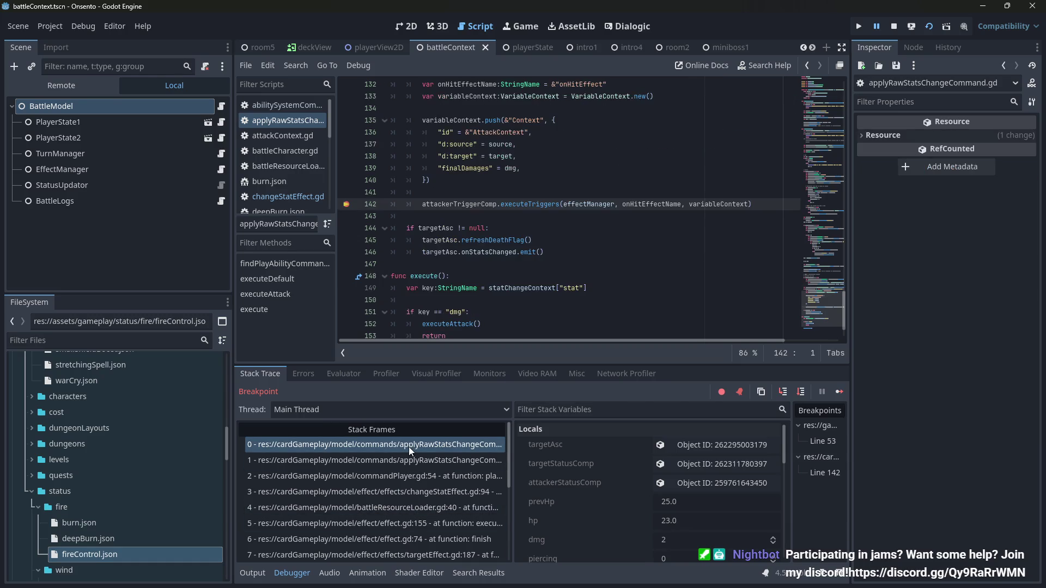
left_click(817, 388)
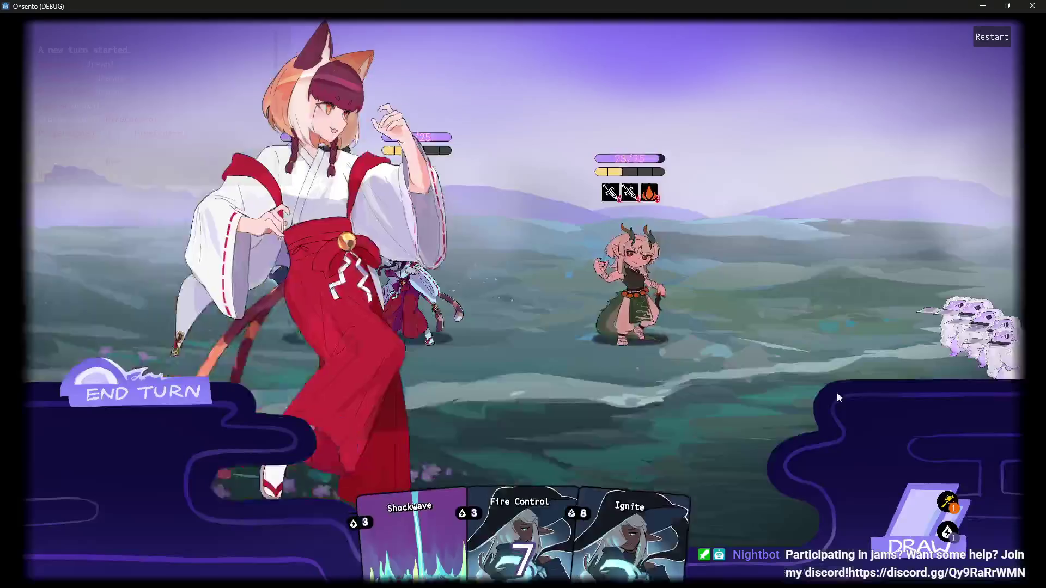
mouse_move(652, 182)
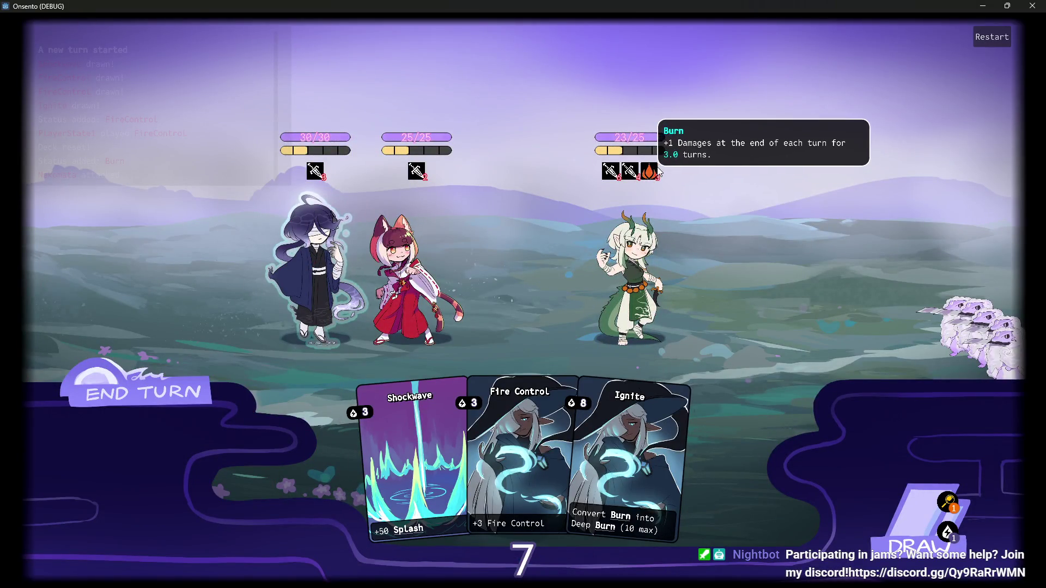
left_click(904, 525)
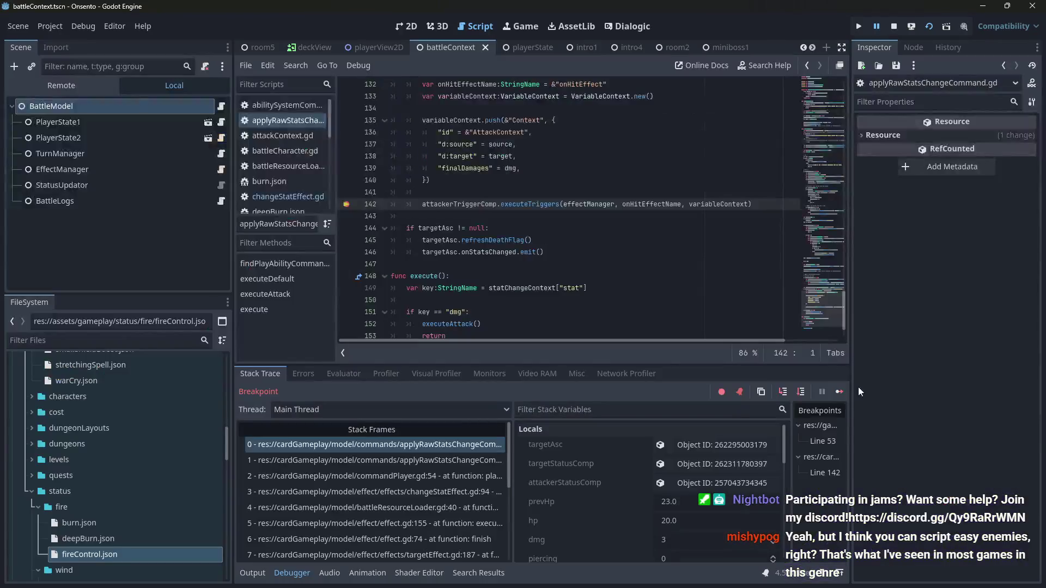
left_click(839, 387)
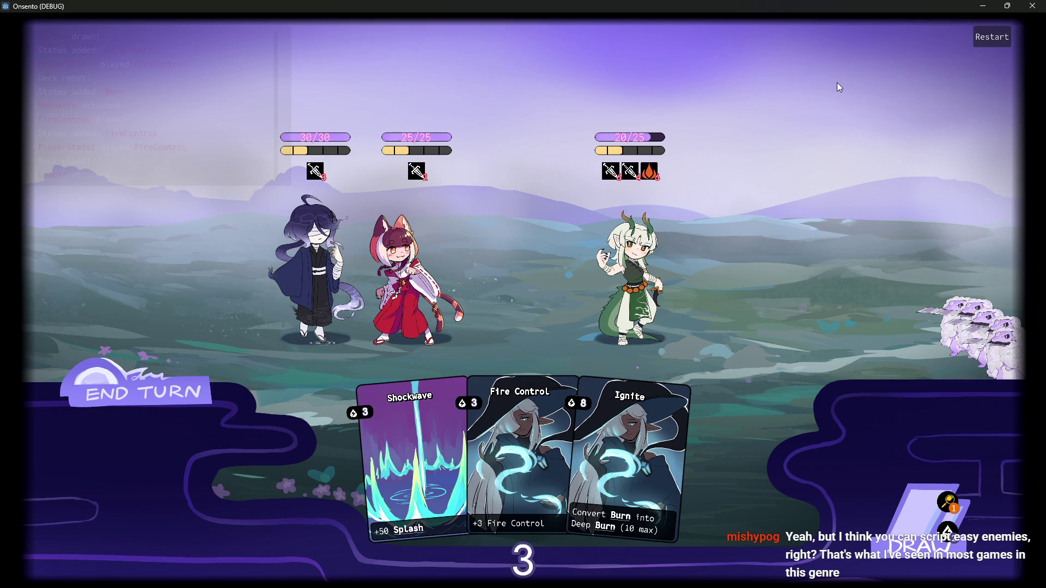
left_click(137, 393)
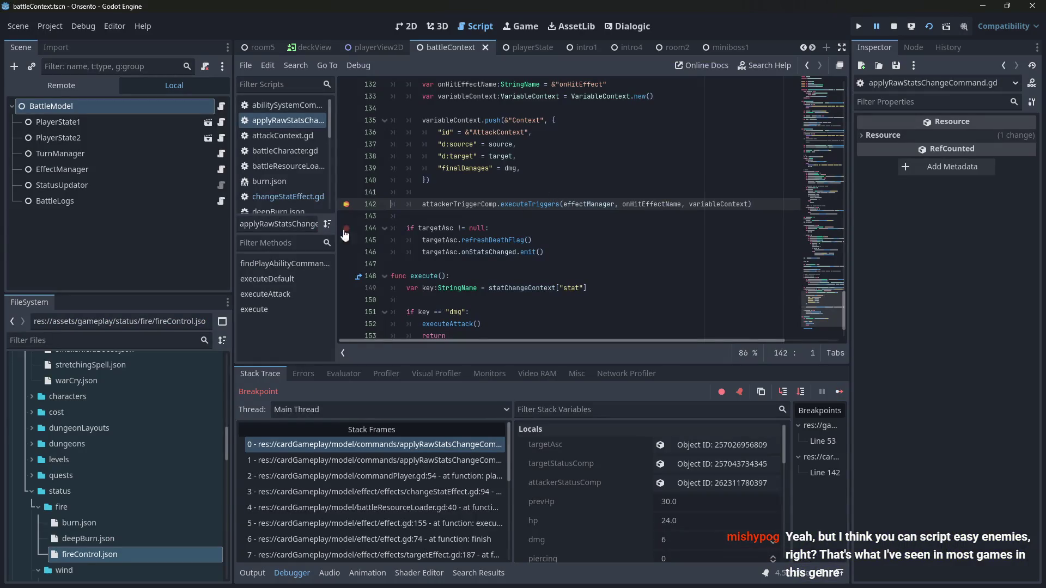
left_click(839, 392)
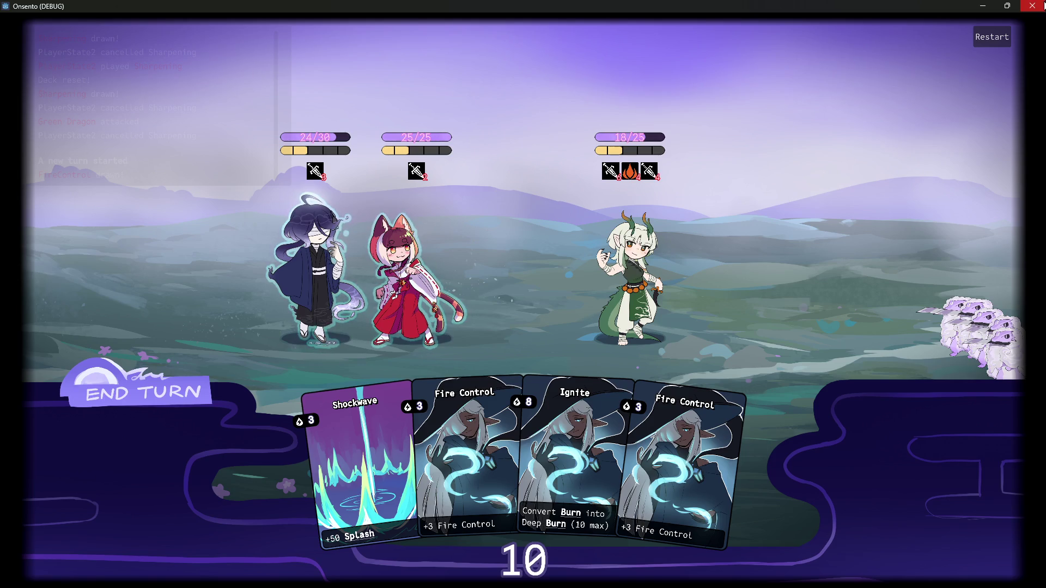
left_click(1031, 6)
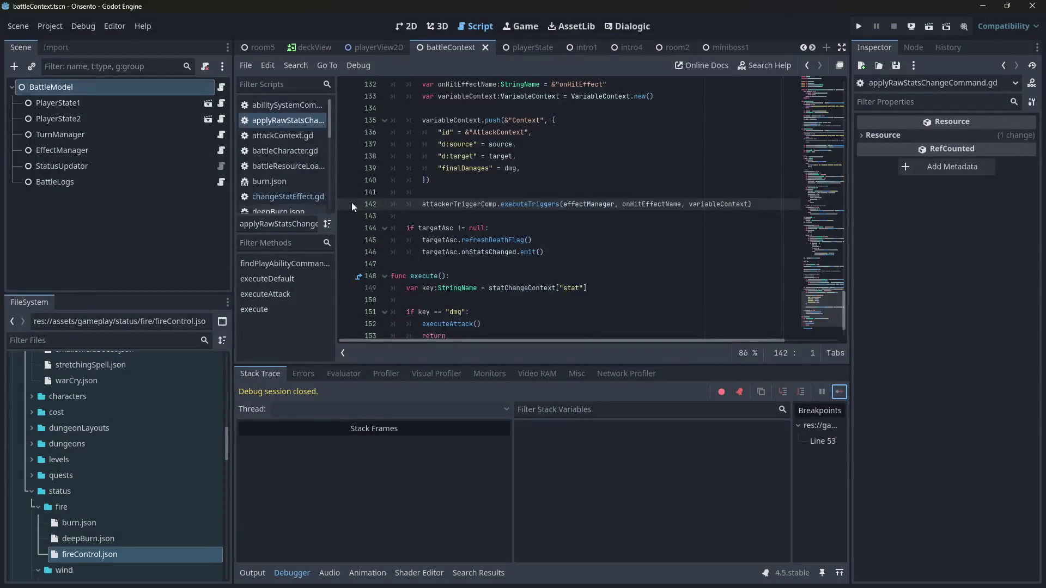
- In room5, collapse Environment and BattleLoader, select RandomAIController, and open randomAIController.gd
left_click(257, 47)
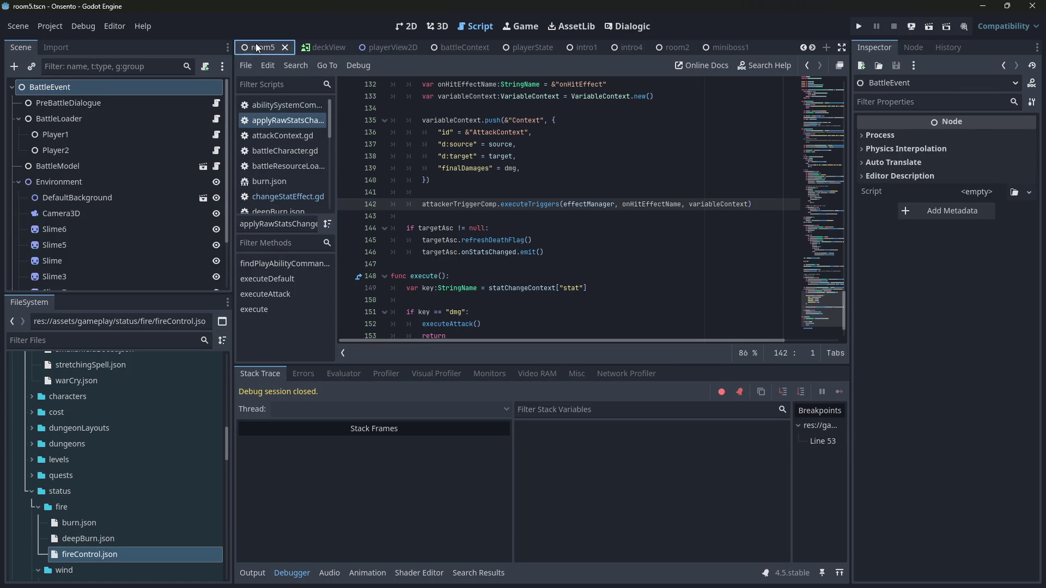
left_click(20, 185)
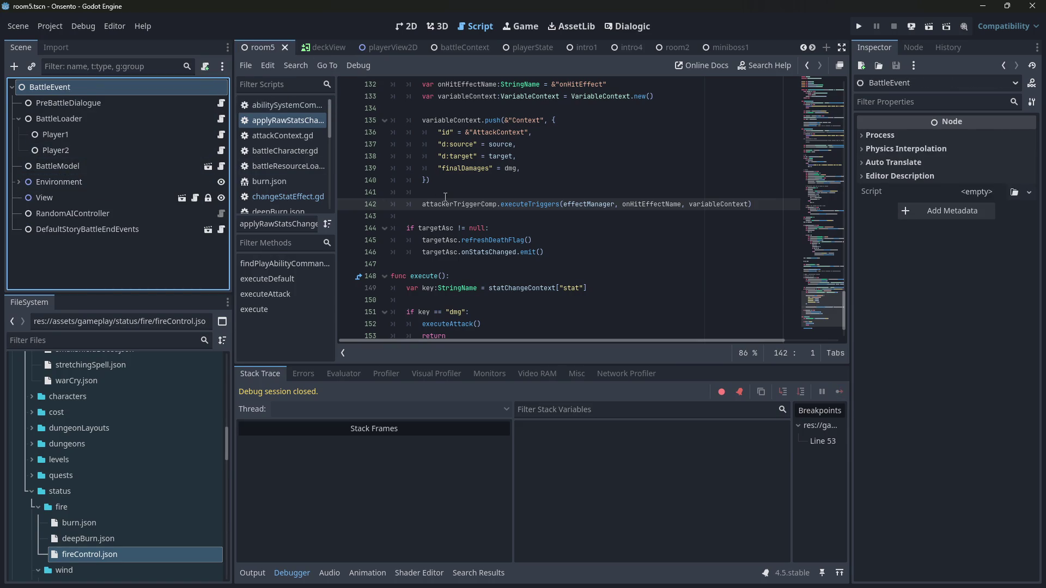
scroll(445, 197, "down", 1)
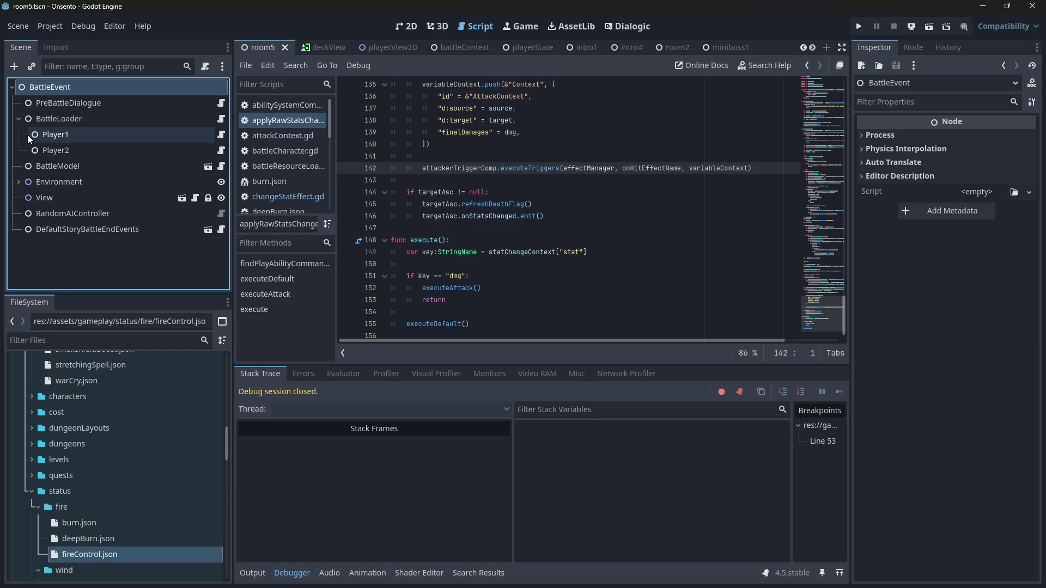
left_click(19, 120)
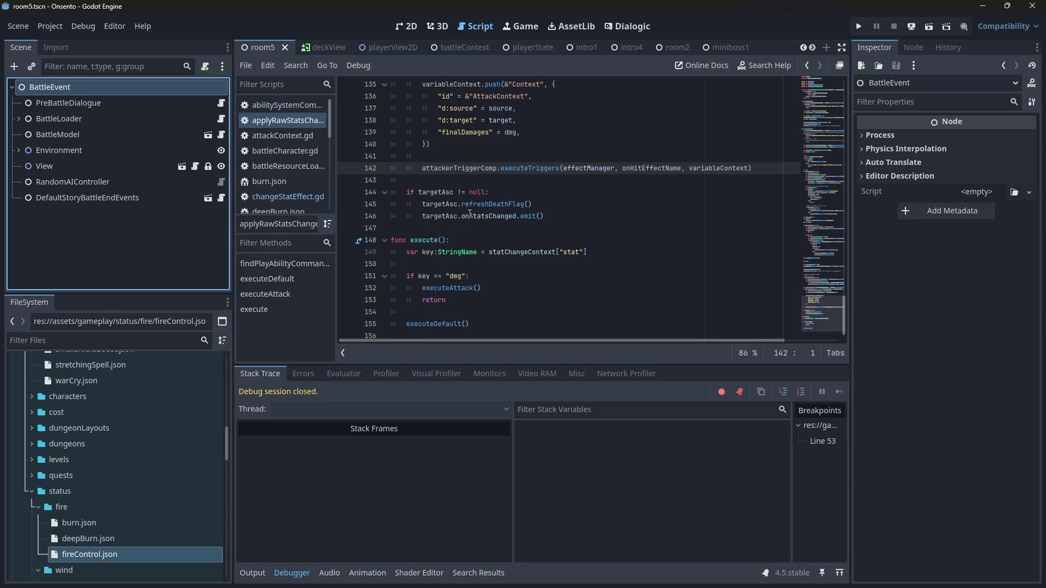
left_click(88, 171)
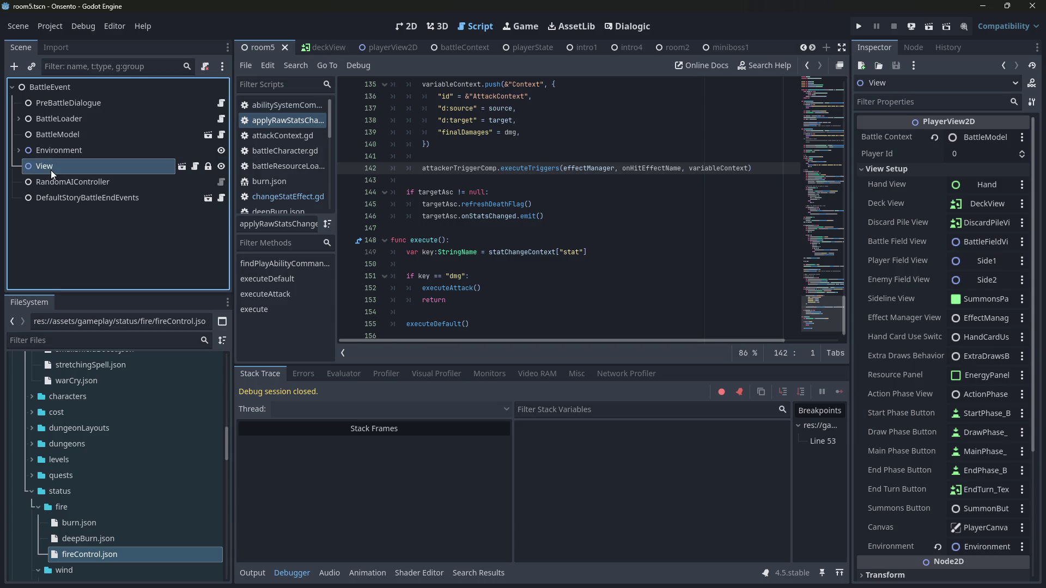
left_click(142, 185)
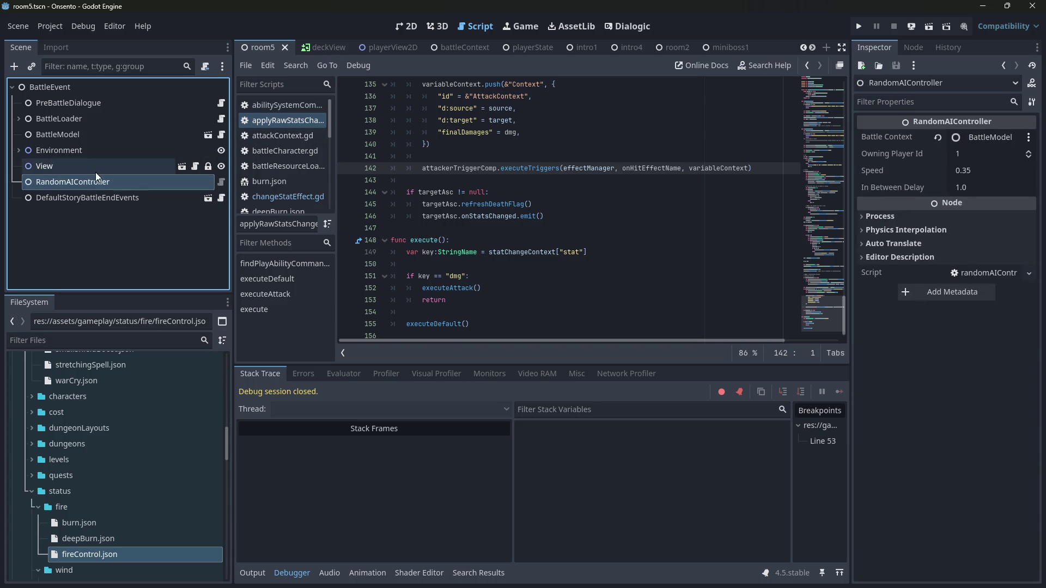
left_click(221, 183)
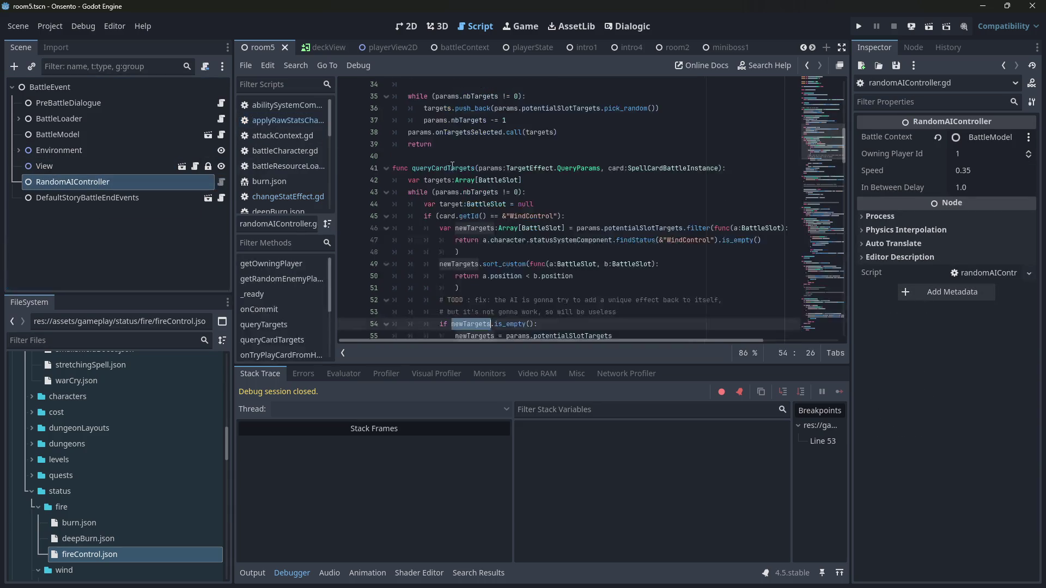
- Check the onAbilityFinished signal emit on line 107, briefly opening and closing the file finder
scroll(469, 172, "up", 10)
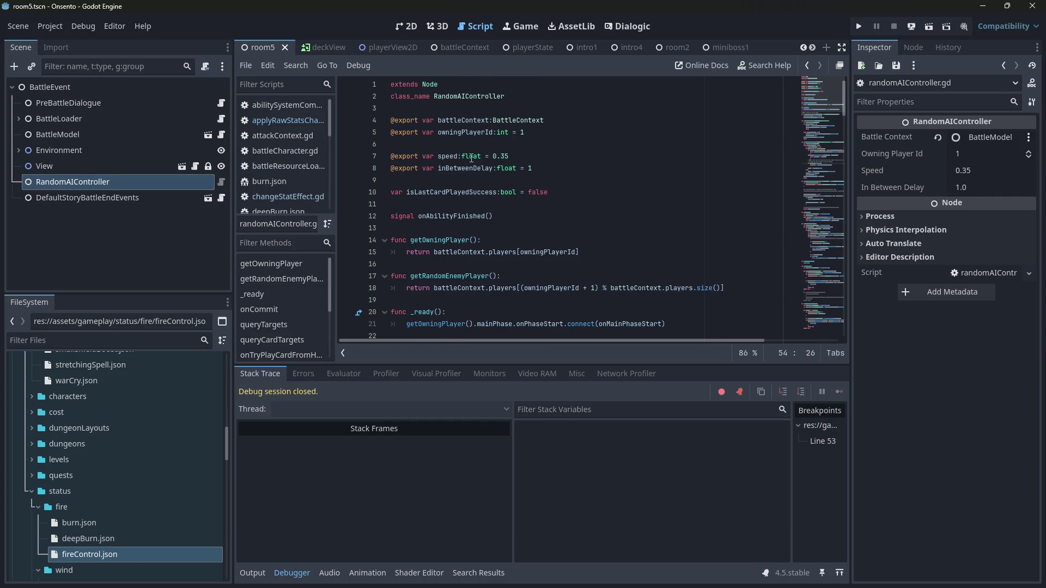
scroll(471, 159, "down", 20)
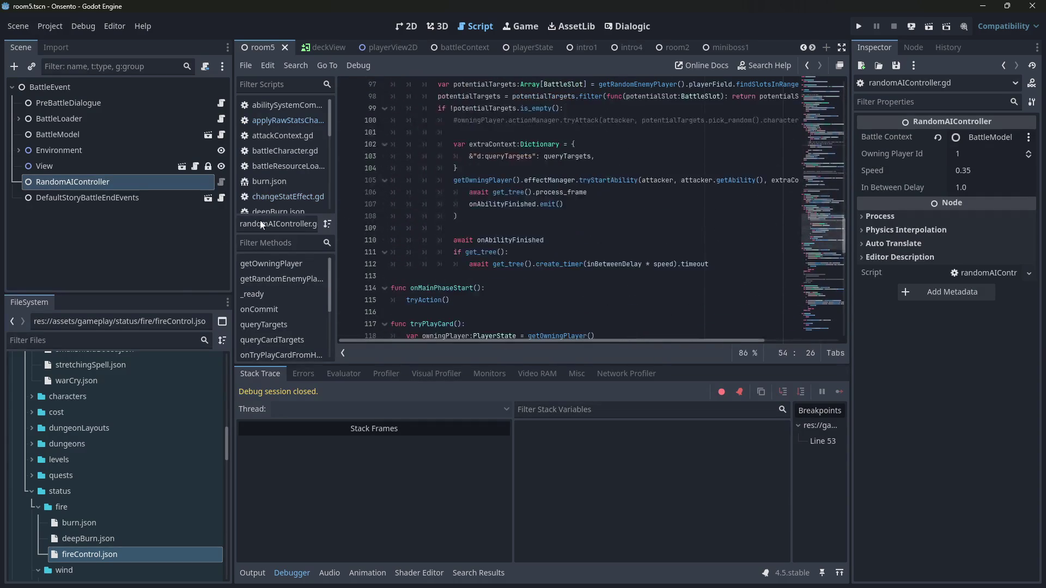
left_click(520, 203)
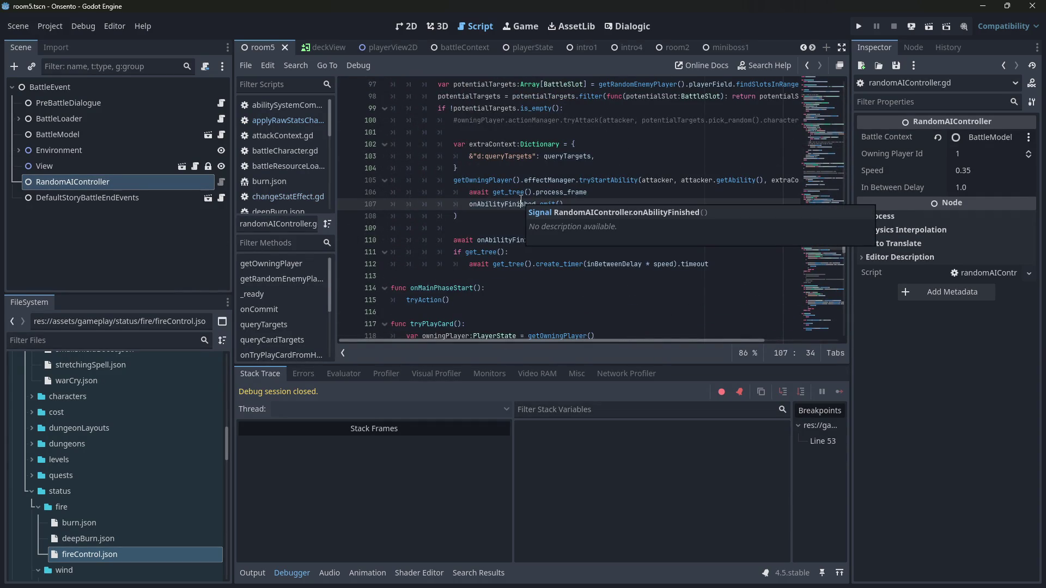
key("ctrl+alt+o")
key("Escape")
- Search project resources for 'aicontroller' and dismiss the search without opening a file
scroll(611, 216, "up", 13)
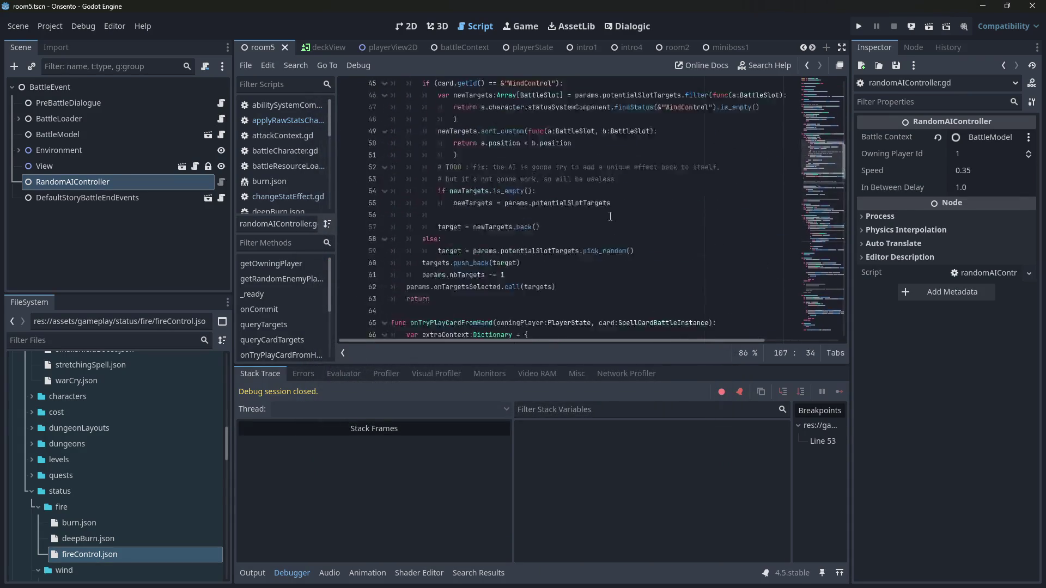
scroll(611, 216, "up", 6)
key("shift+alt+o")
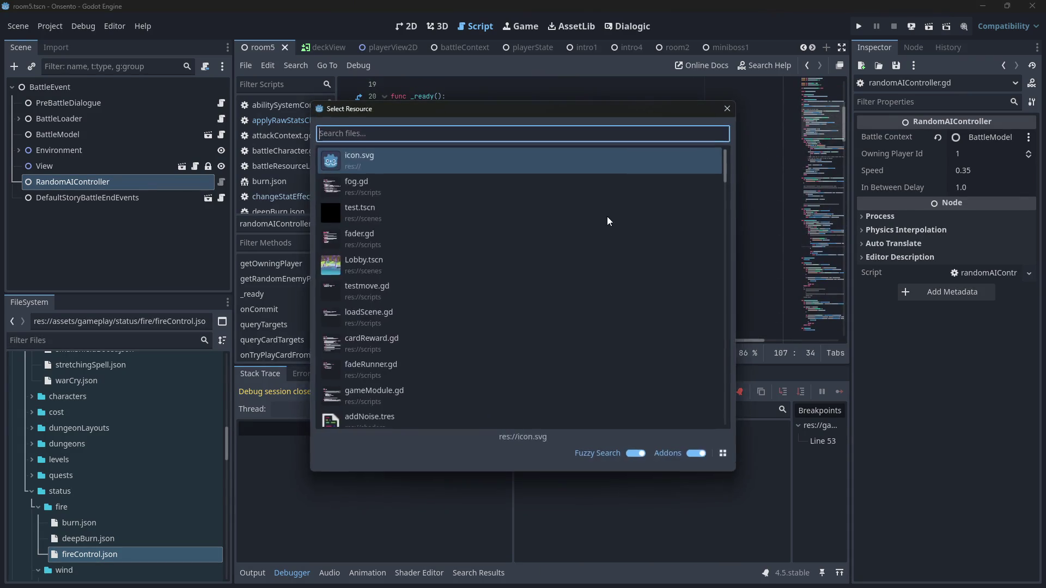
type("aicontroller")
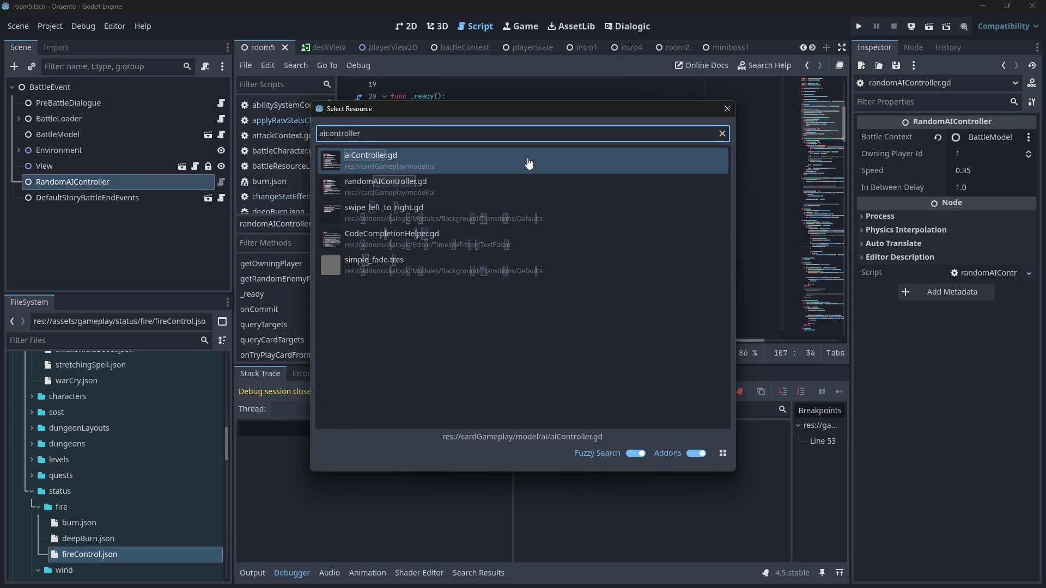
key("Escape")
- Put the caret on line 27 of randomAIController.gd and run the current battle scene
scroll(81, 469, "down", 10)
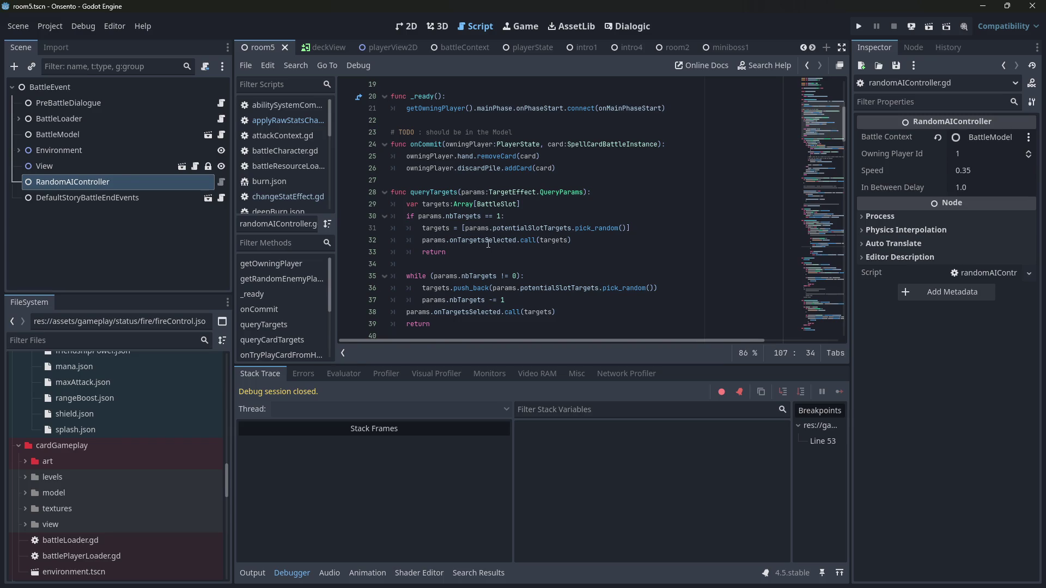
left_click(480, 180)
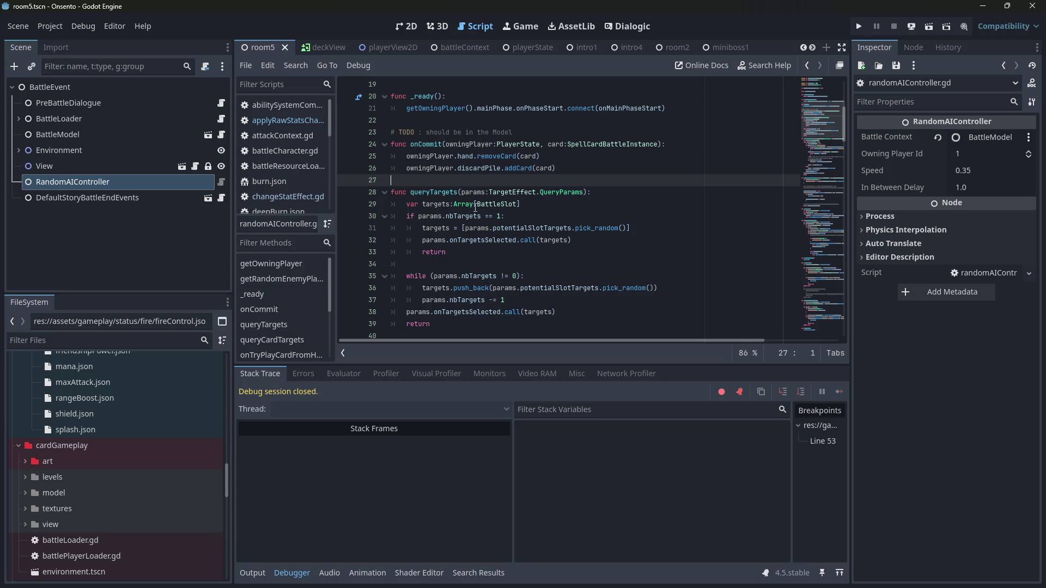
mouse_move(475, 212)
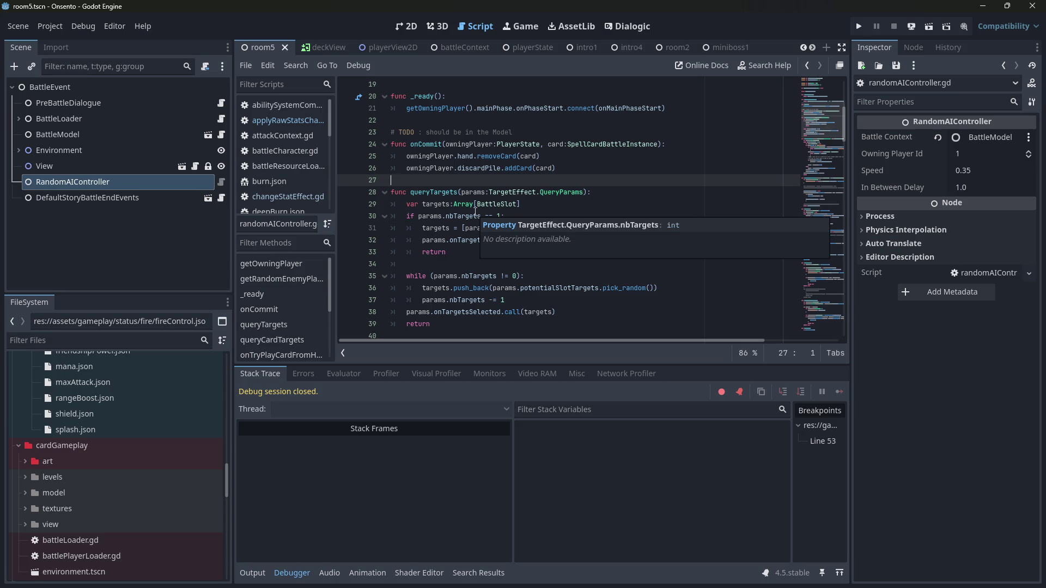
mouse_move(454, 157)
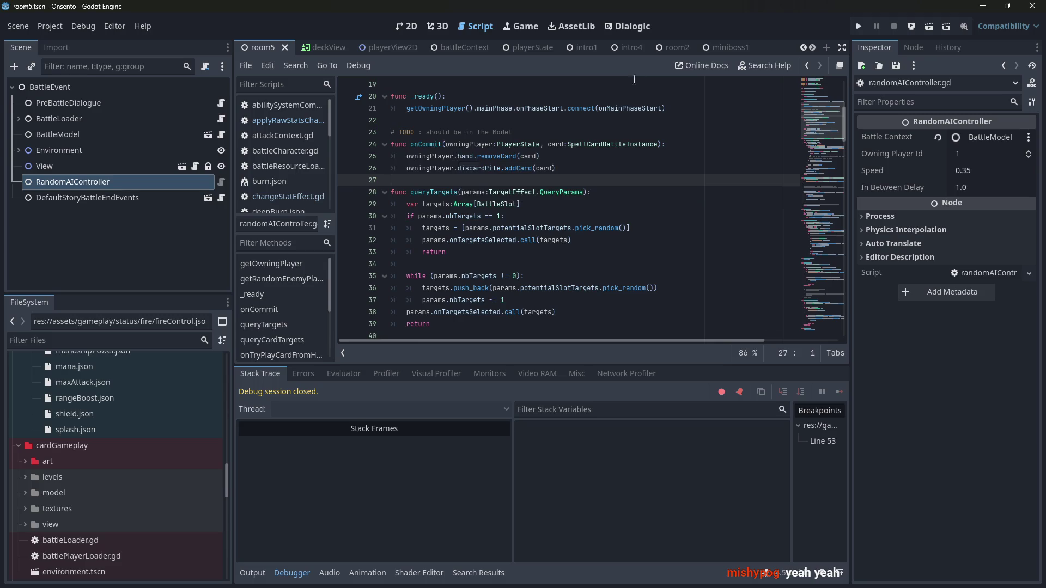
left_click(927, 29)
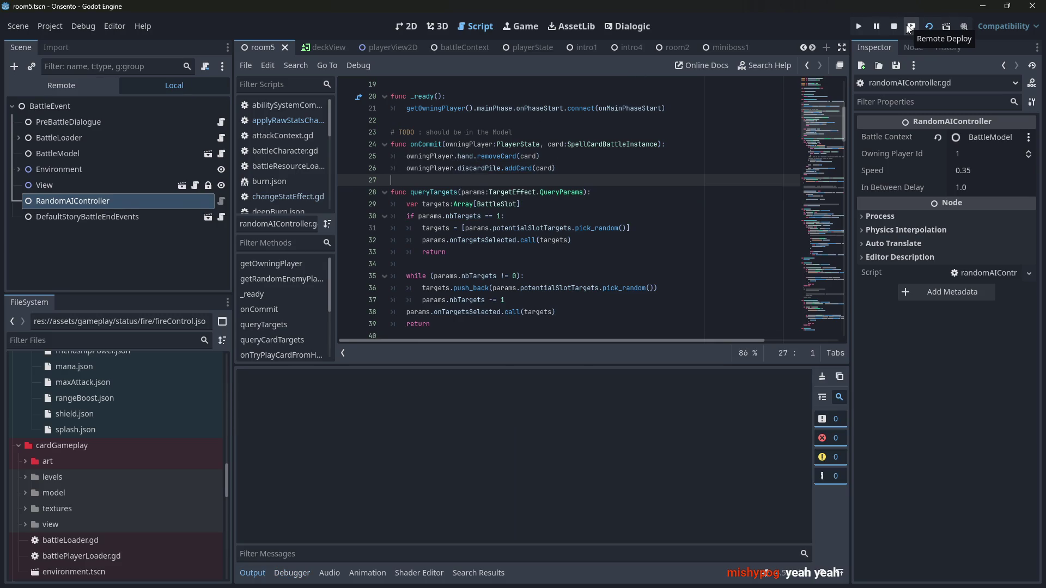
- Start a test run and place the fox character card on the field at left
key("F5")
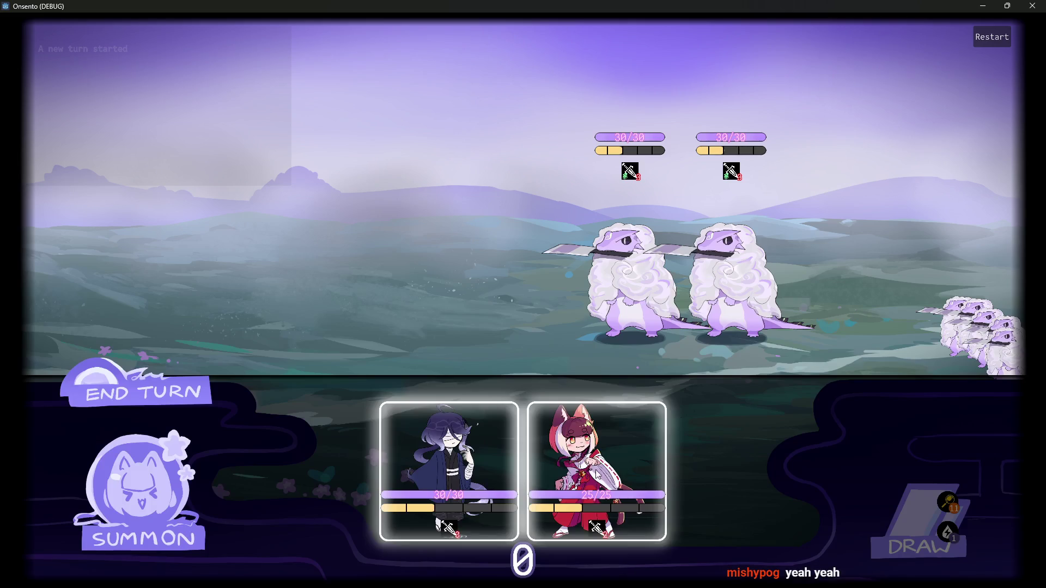
left_click(470, 430)
left_click_drag(469, 427, 305, 256)
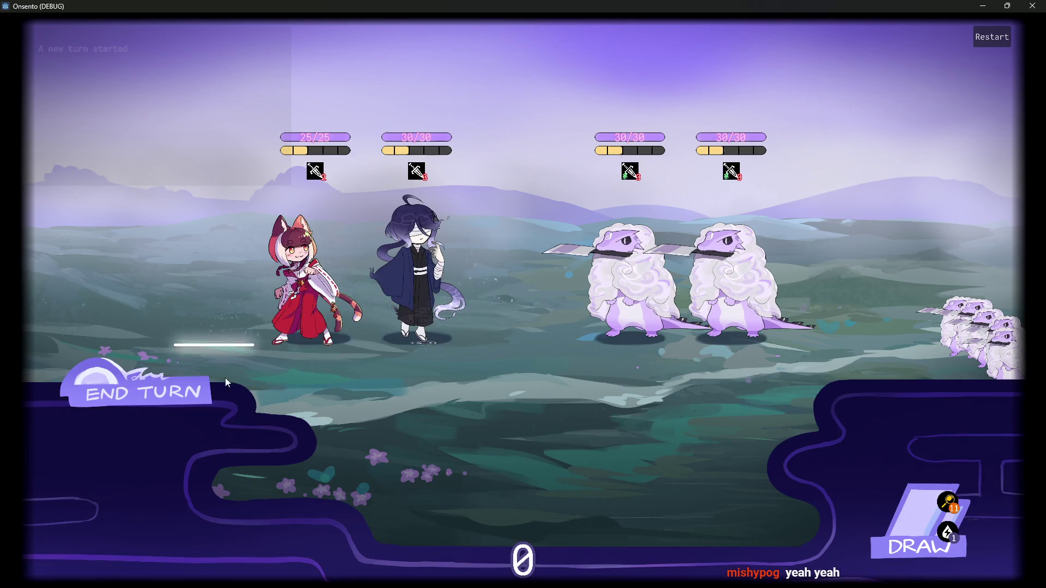
mouse_move(203, 123)
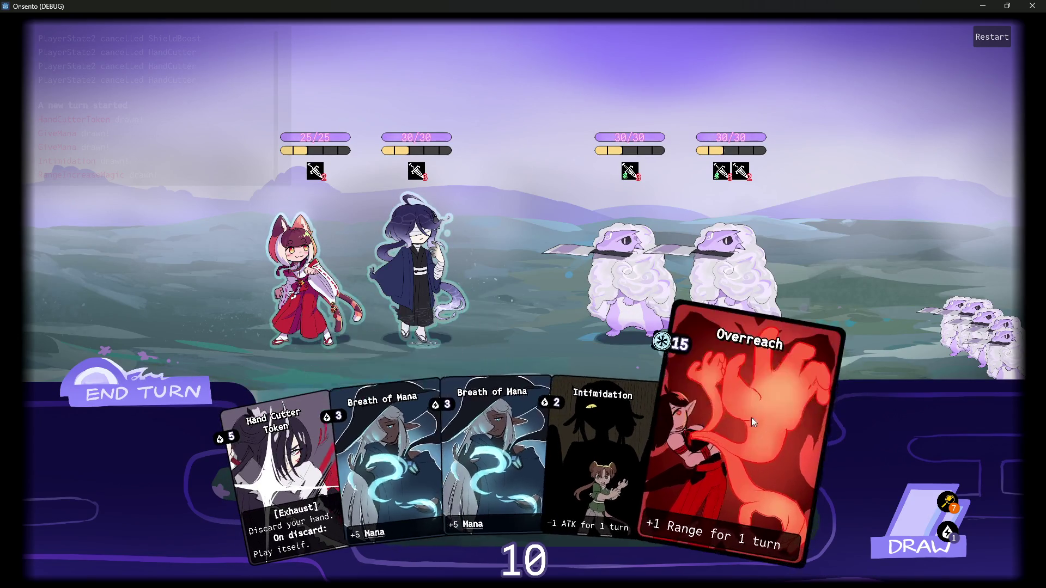
- Close the game window and run the miniboss1 scene instead
left_click(1032, 6)
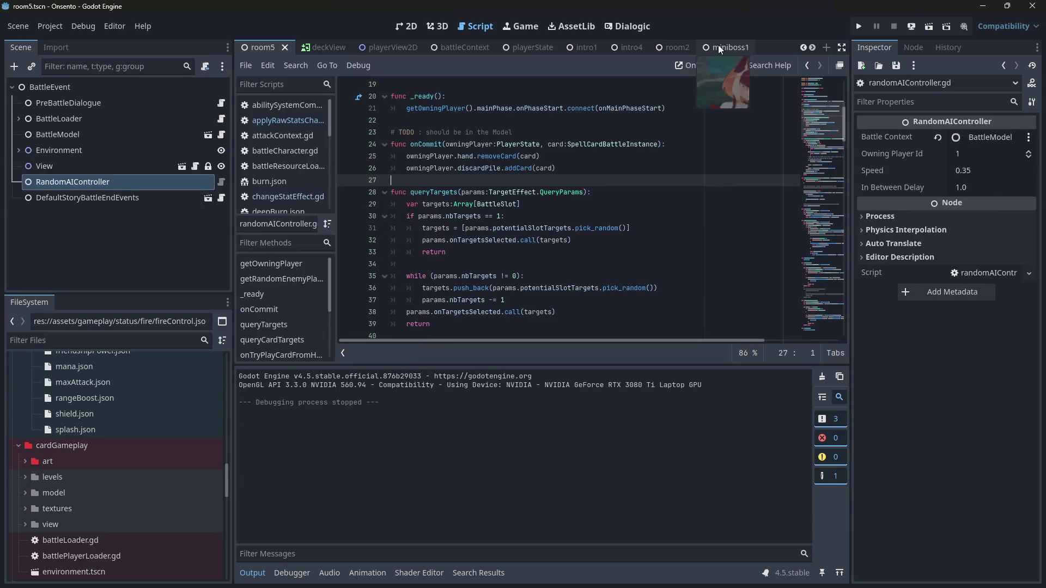
left_click(718, 46)
left_click(928, 25)
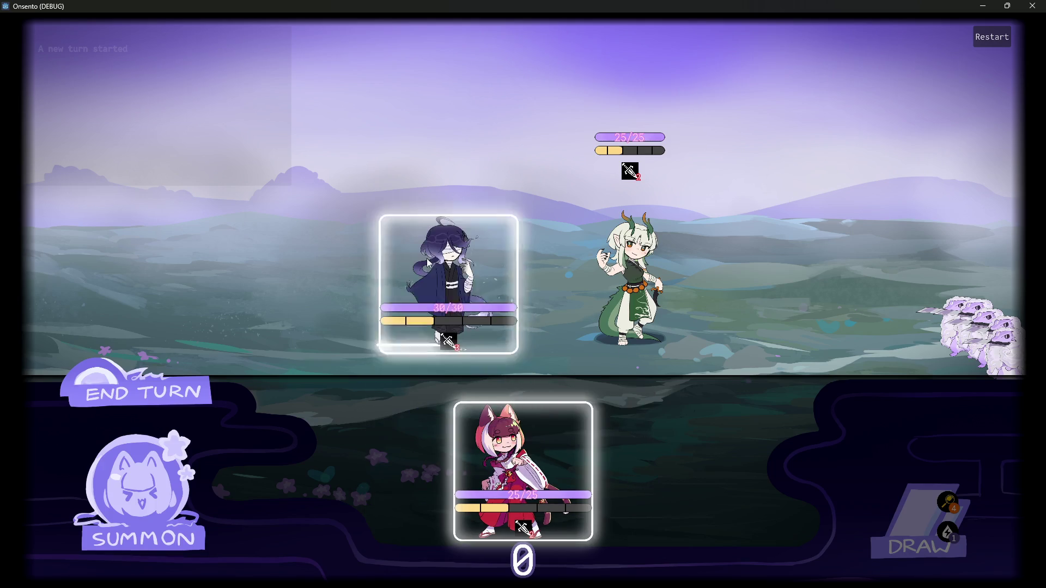
- Deploy the dark-haired fighter and the fox-girl onto the field, then end the turn
left_click_drag(428, 262, 427, 263)
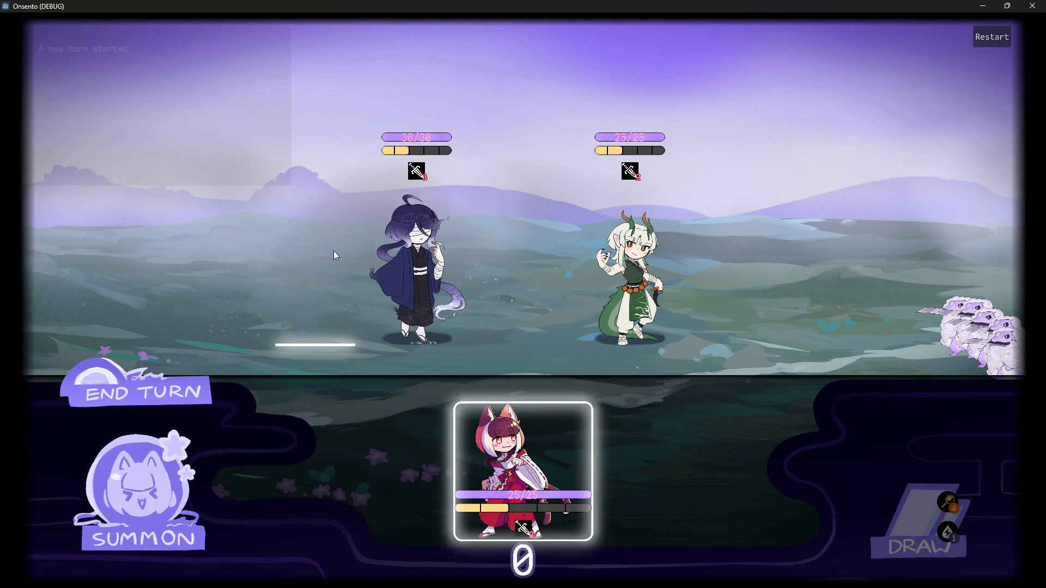
mouse_move(503, 451)
left_mouse_down()
mouse_move(397, 273)
mouse_move(305, 272)
left_mouse_up()
left_click(191, 372)
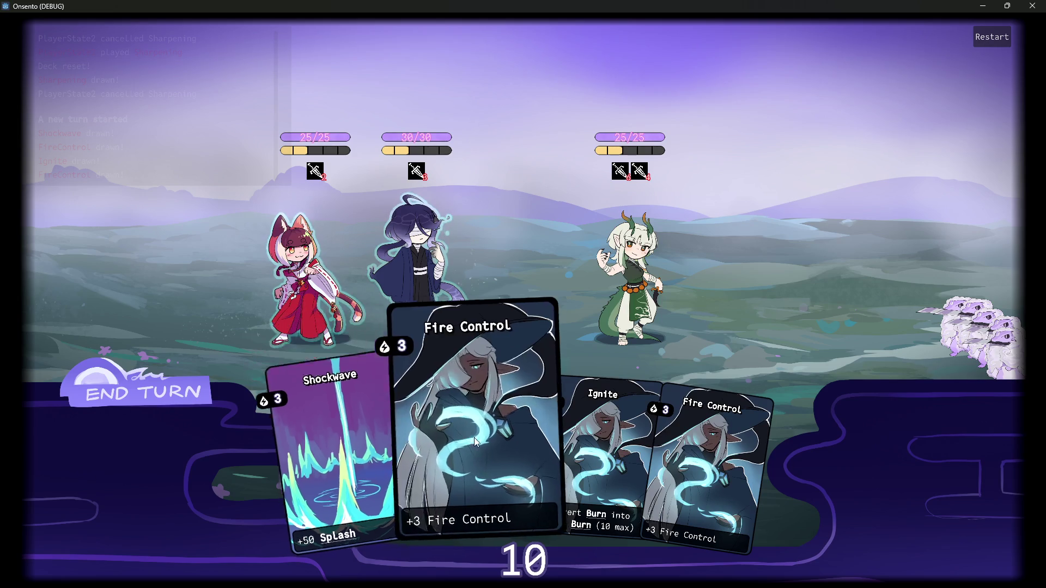
- Stack two Fire Control cards on the dark-haired ally and end the turn past the draw warning
mouse_move(443, 463)
left_mouse_down()
mouse_move(421, 302)
mouse_move(427, 268)
left_mouse_up()
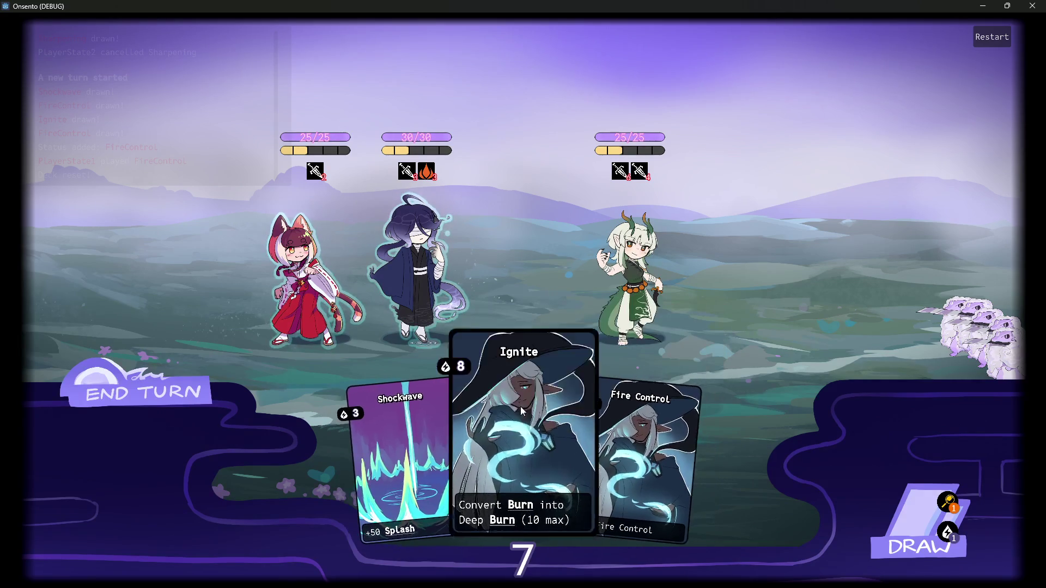
left_click_drag(592, 406, 436, 292)
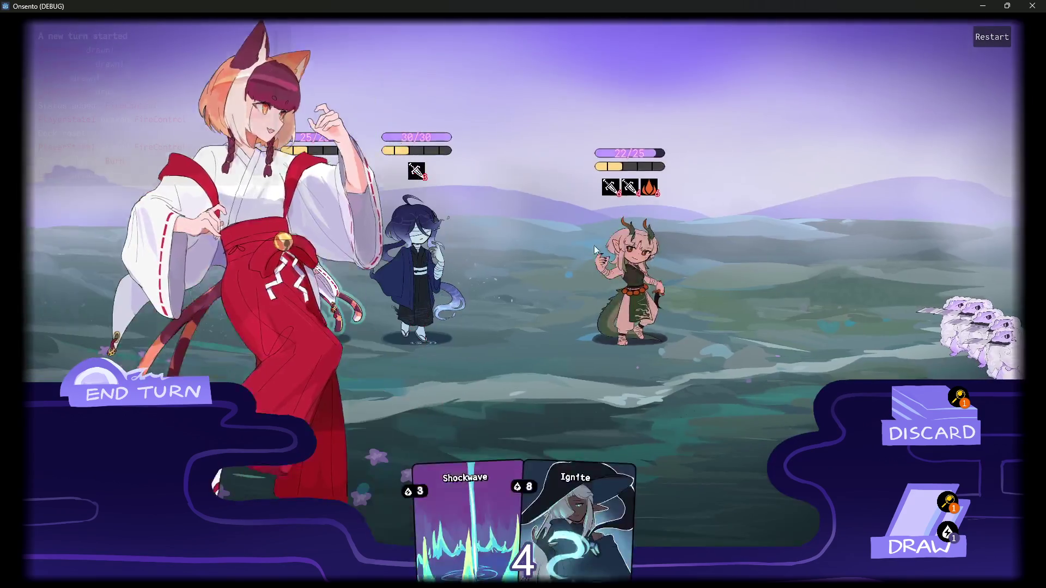
mouse_move(657, 172)
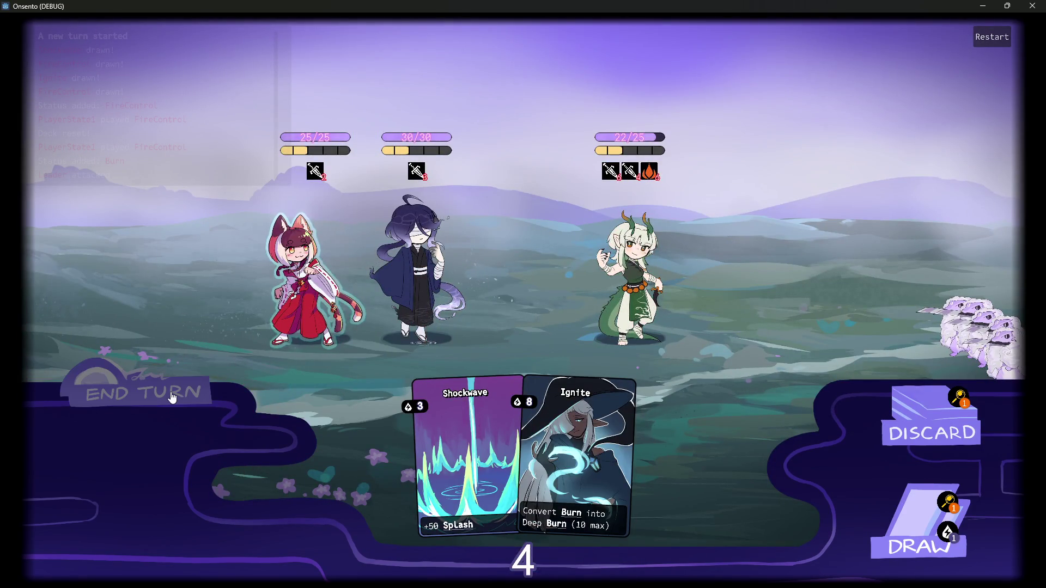
left_click(171, 397)
left_click(171, 398)
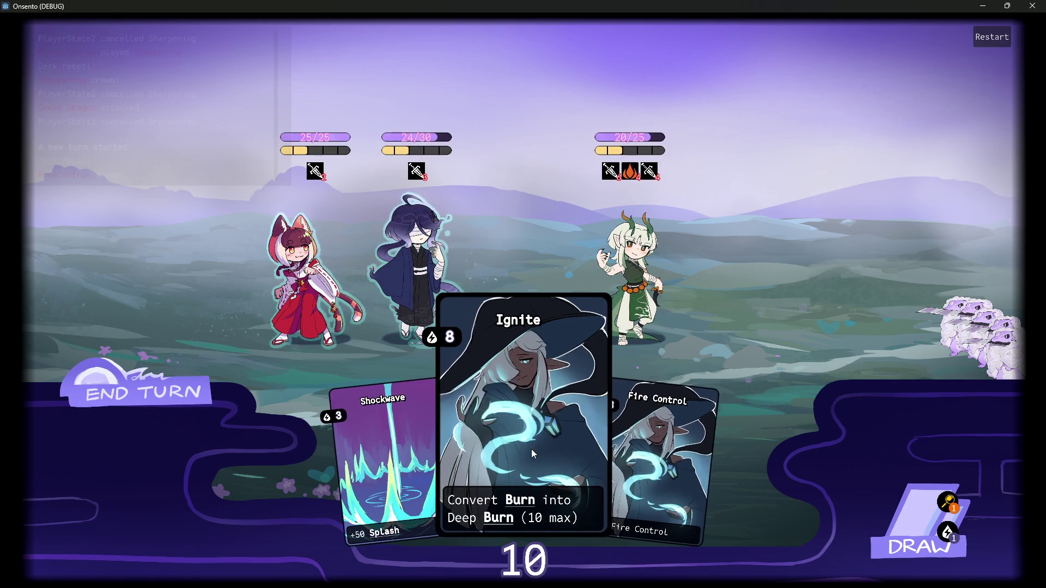
- Cast Ignite on the burning horned enemy to convert its Burn into Deep Burn
mouse_move(647, 156)
mouse_move(522, 439)
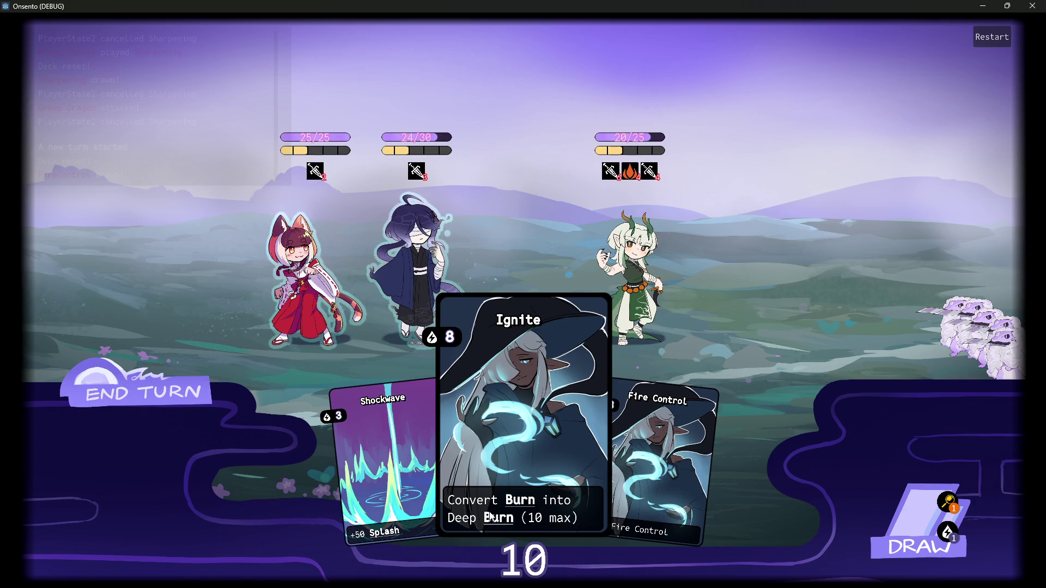
mouse_move(501, 503)
left_mouse_down()
mouse_move(553, 373)
mouse_move(632, 283)
left_mouse_up()
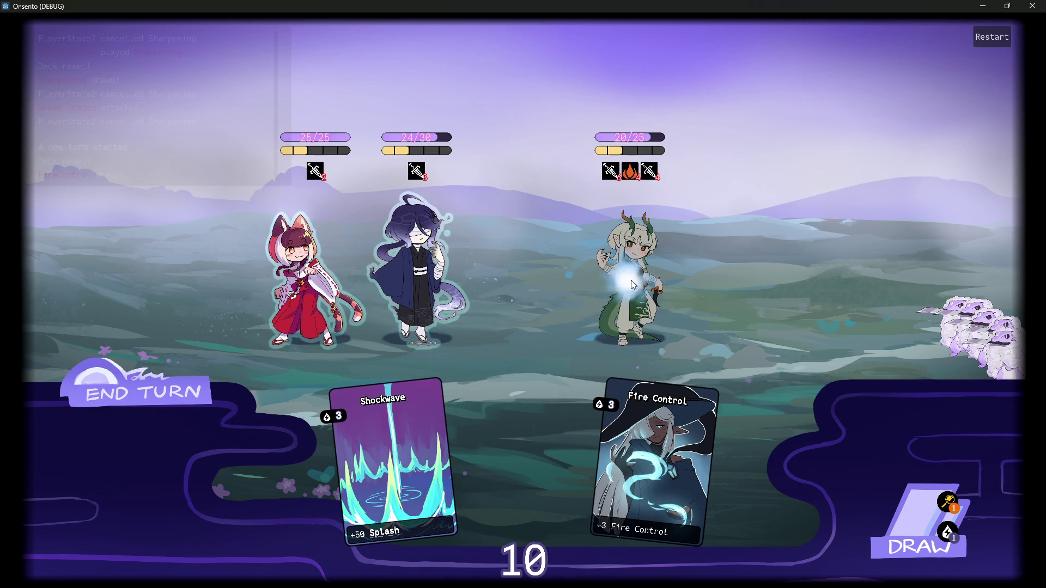
mouse_move(632, 173)
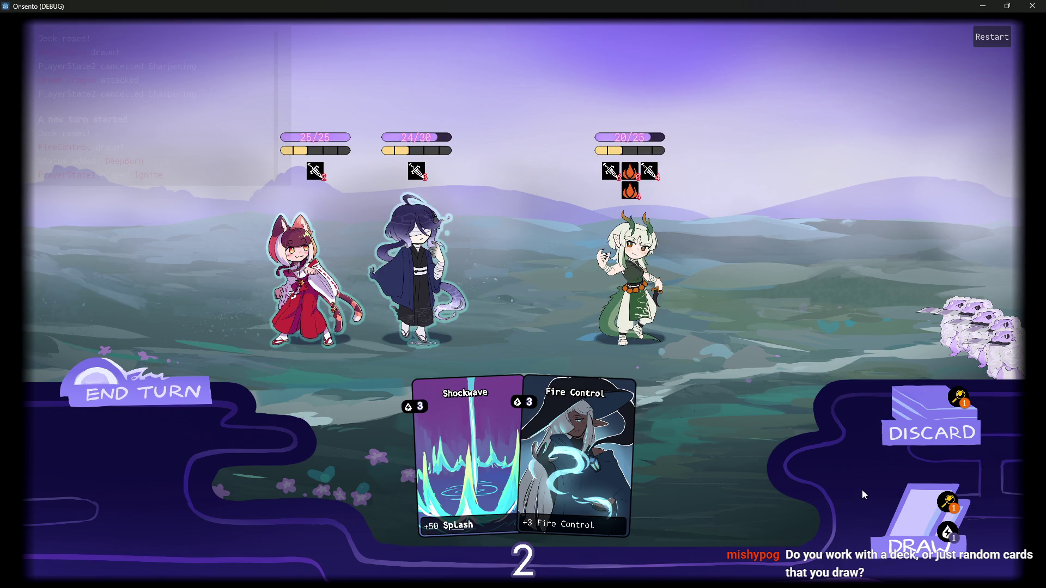
- Review the draw and discard piles, then end the turn
left_click(949, 509)
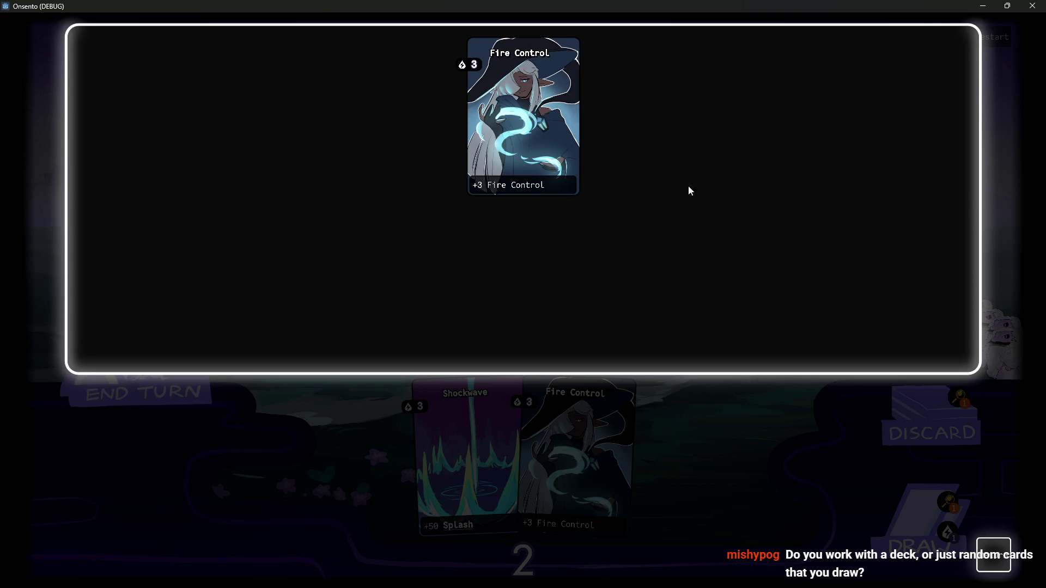
left_click(1005, 561)
left_click(949, 509)
left_click(994, 555)
left_click(961, 398)
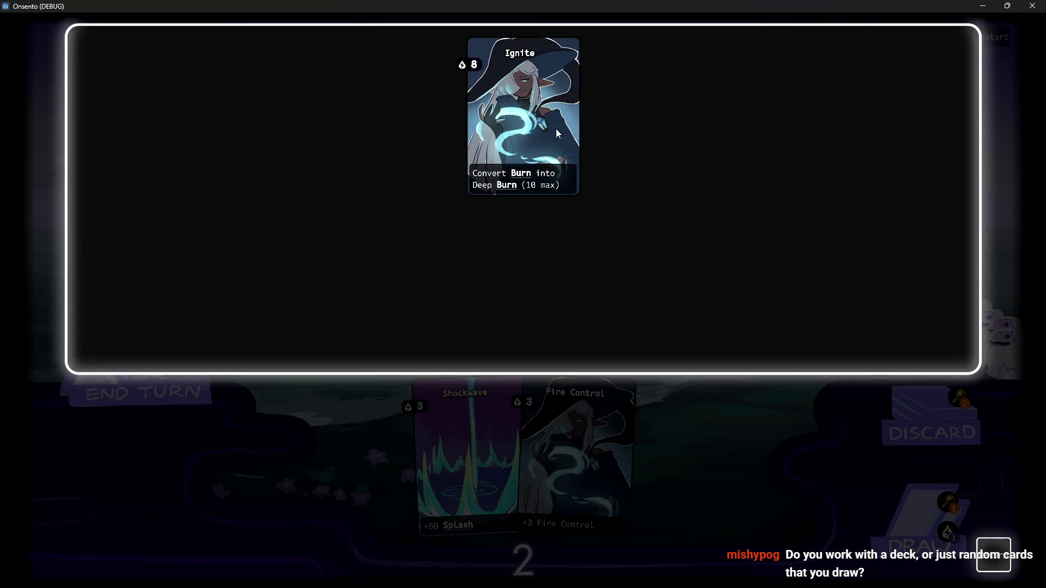
left_click(994, 555)
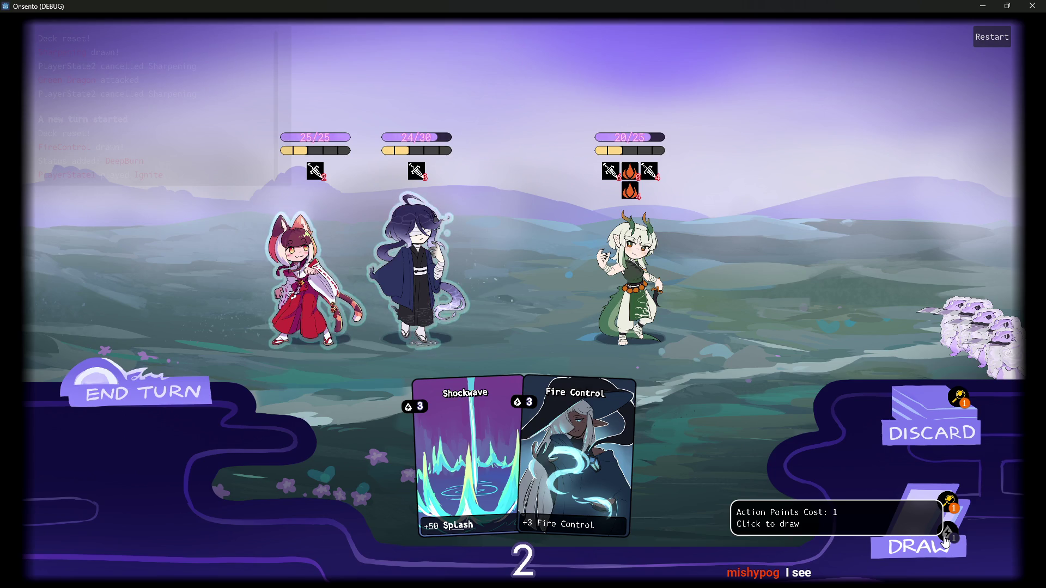
mouse_move(424, 170)
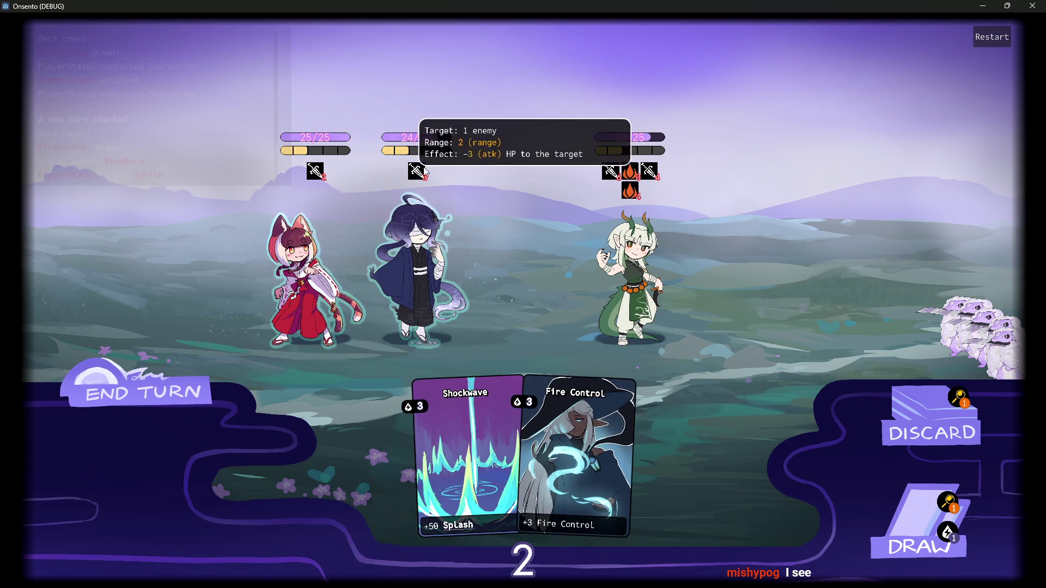
mouse_move(632, 194)
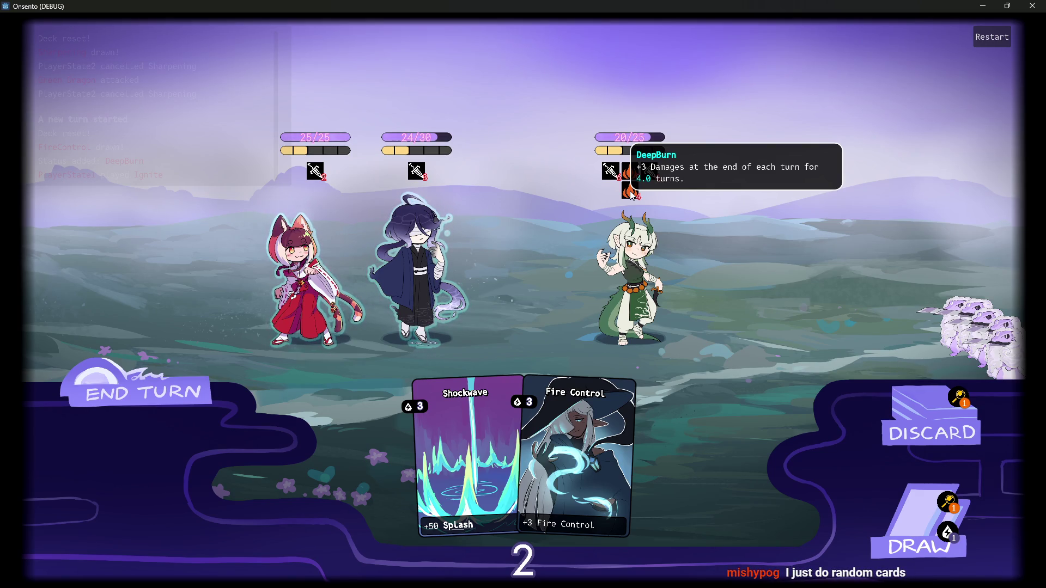
mouse_move(646, 145)
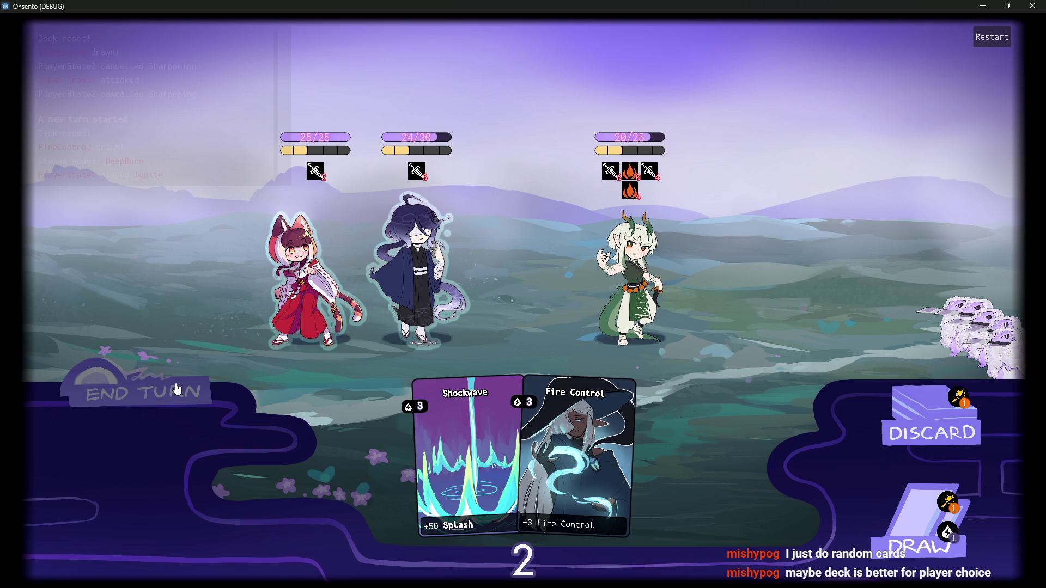
left_click(178, 389)
- End the turn past the draw warning so Deep Burn drops the horned enemy to 12/25 HP
left_click(178, 389)
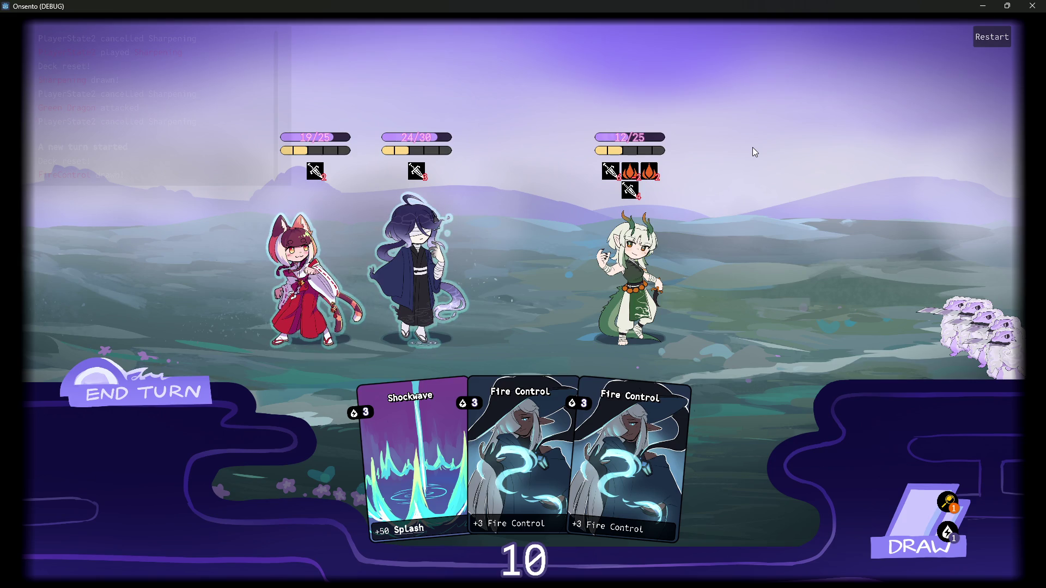
left_click(1007, 6)
key("alt+F4")
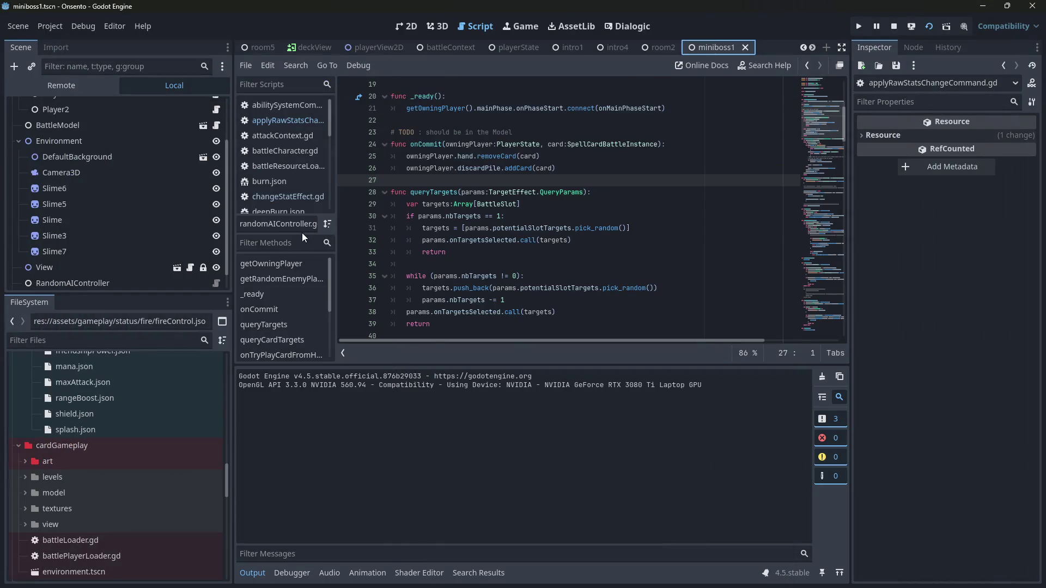
scroll(131, 440, "up", 5)
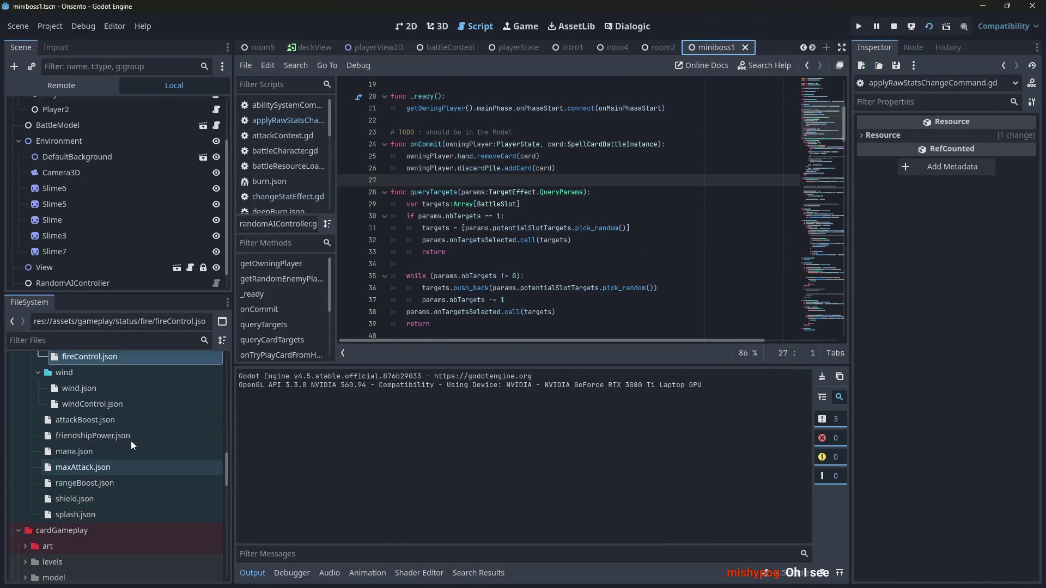
double_click(123, 441)
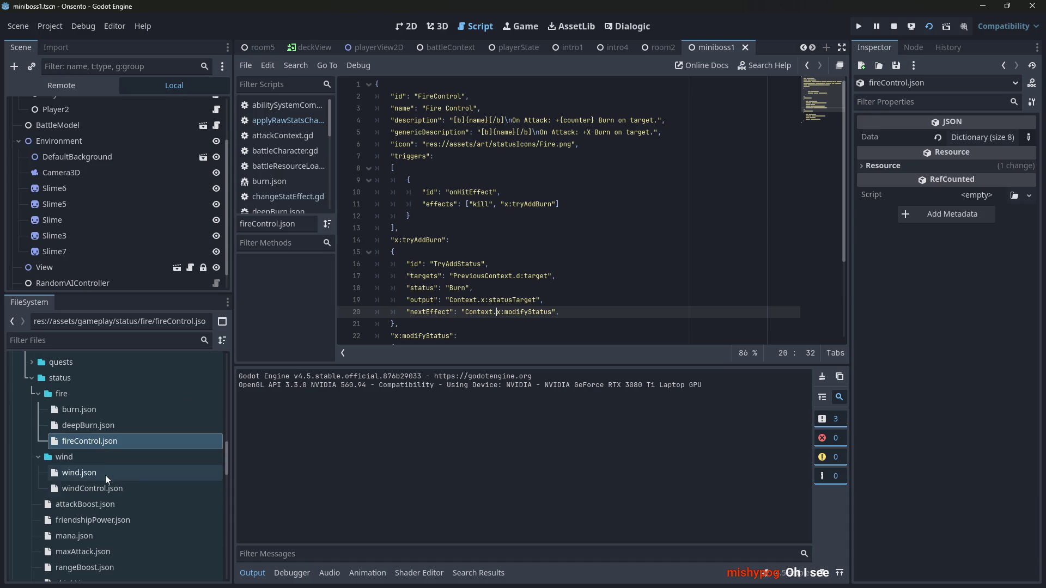
left_click(117, 428)
double_click(116, 428)
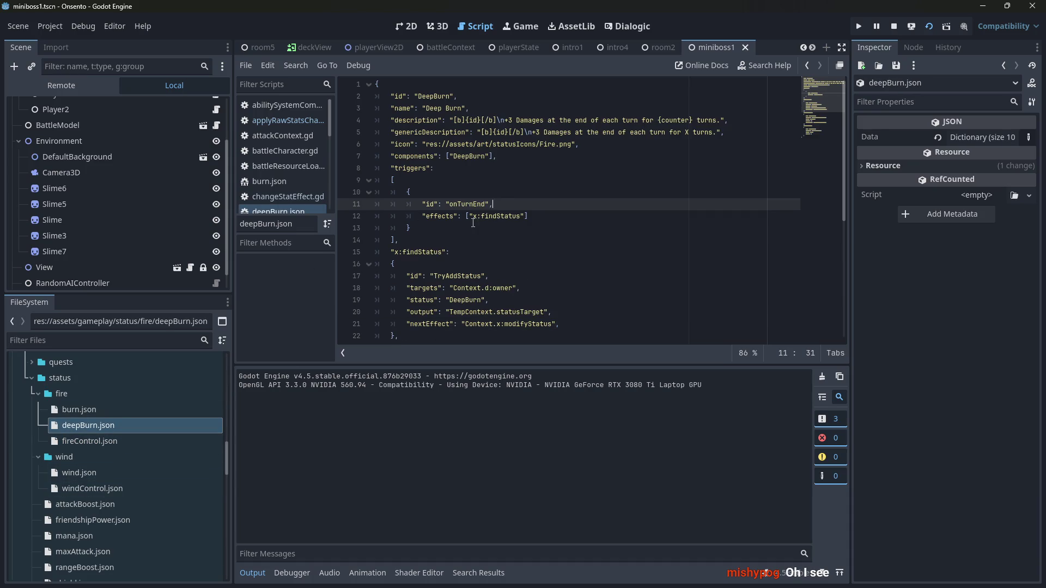
scroll(473, 224, "down", 5)
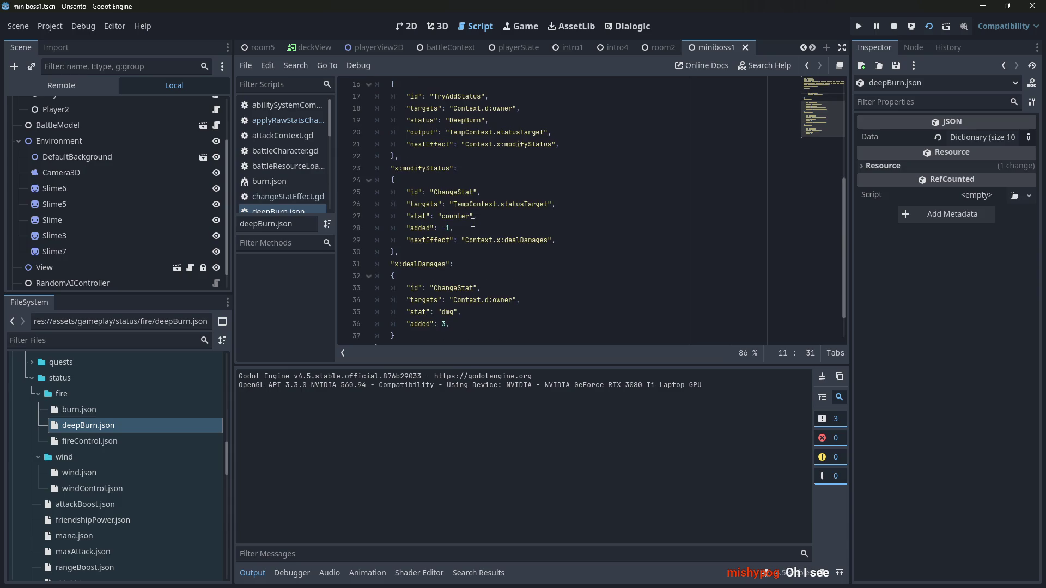
scroll(136, 426, "up", 3)
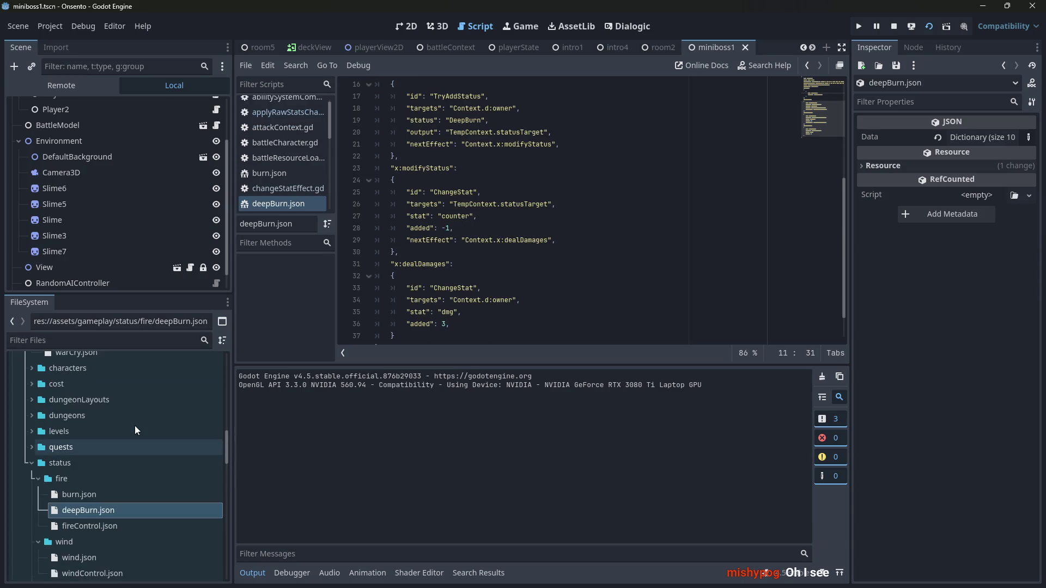
scroll(135, 426, "up", 8)
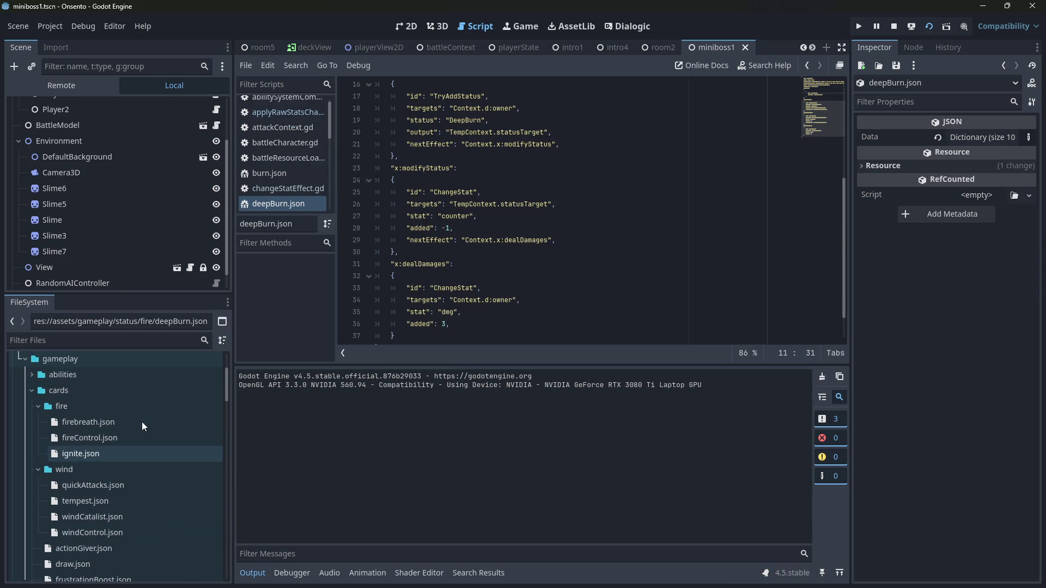
double_click(114, 452)
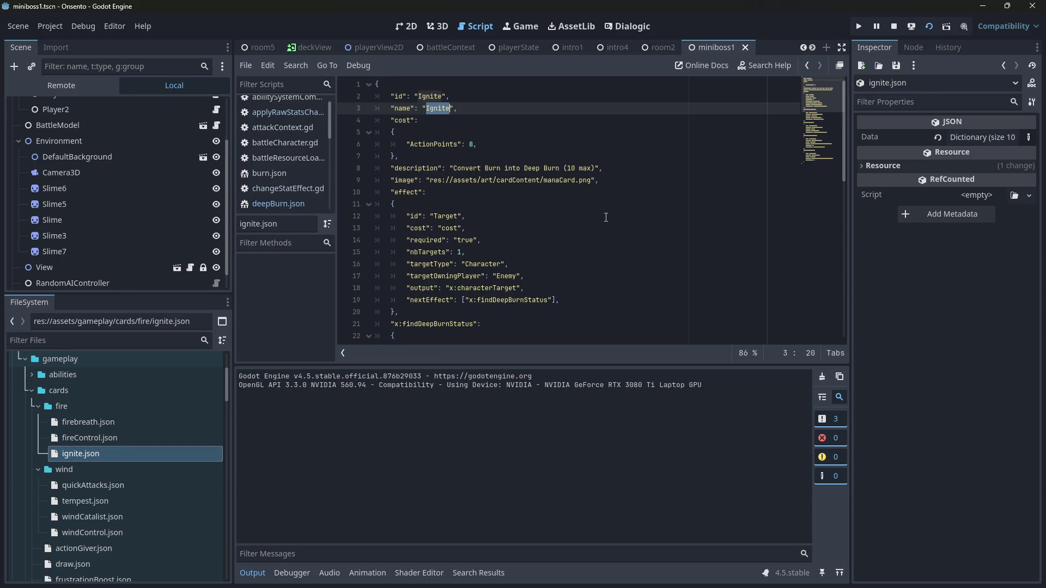
- Scroll ignite.json and mark the modifyDeepBurnStatus block
scroll(605, 217, "down", 2)
scroll(600, 224, "up", 2)
scroll(572, 216, "down", 5)
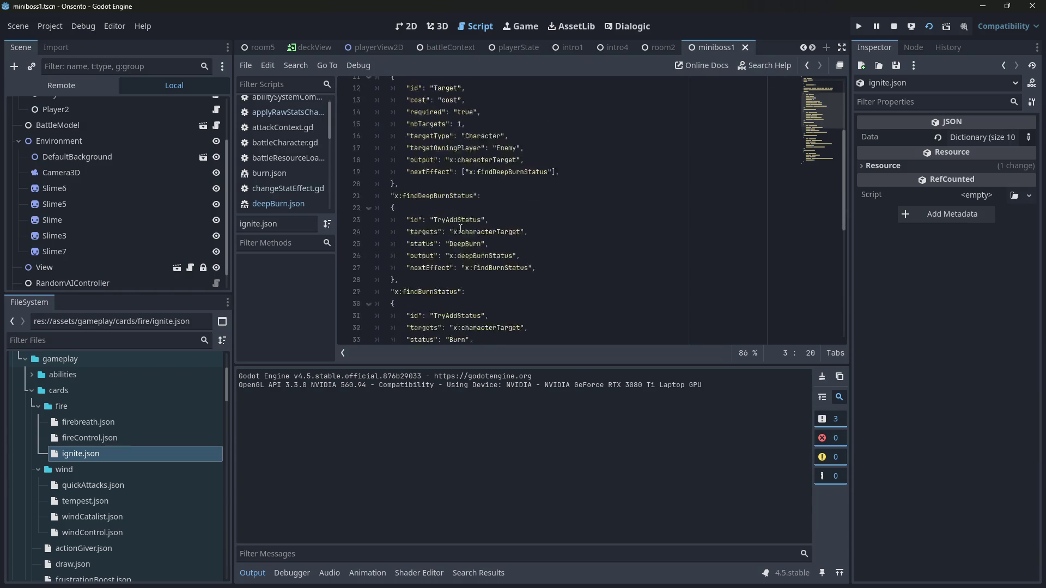
scroll(560, 212, "down", 5)
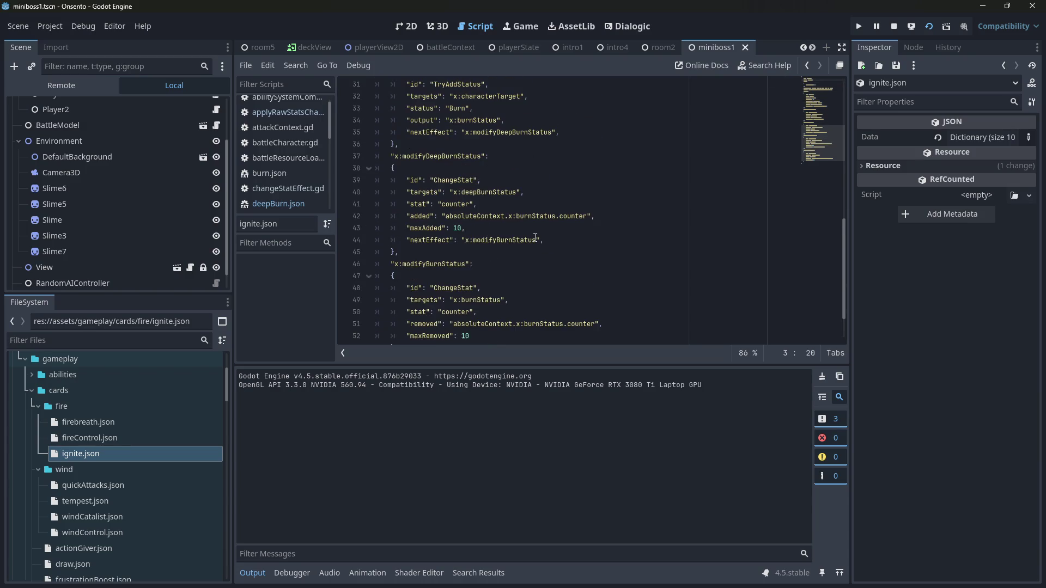
left_click_drag(575, 256, 444, 180)
left_click(444, 166)
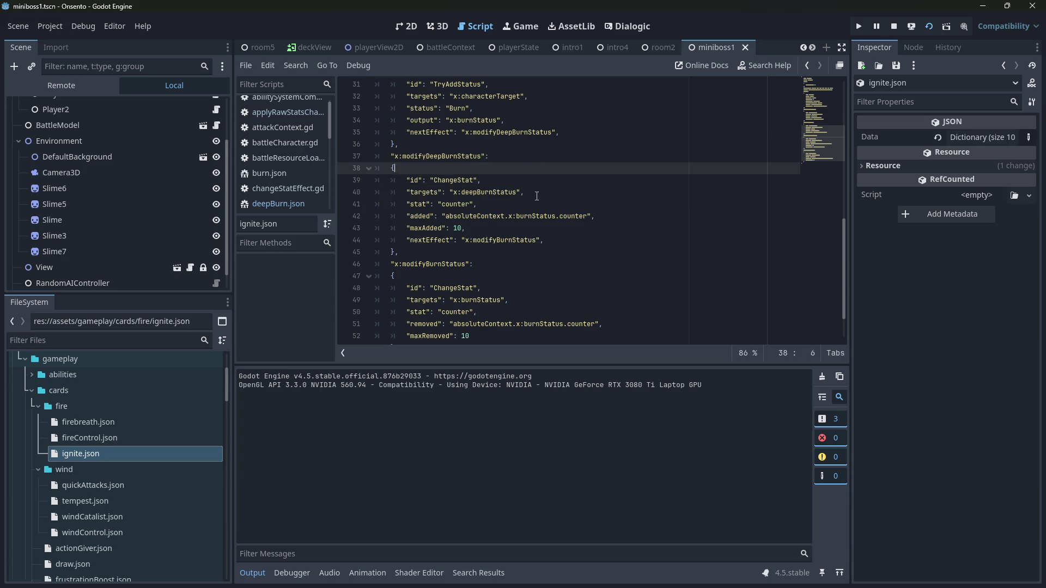
- Inspect the modifyBurnStatus step, its maxRemoved key and the ChangeStat id
scroll(537, 196, "down", 2)
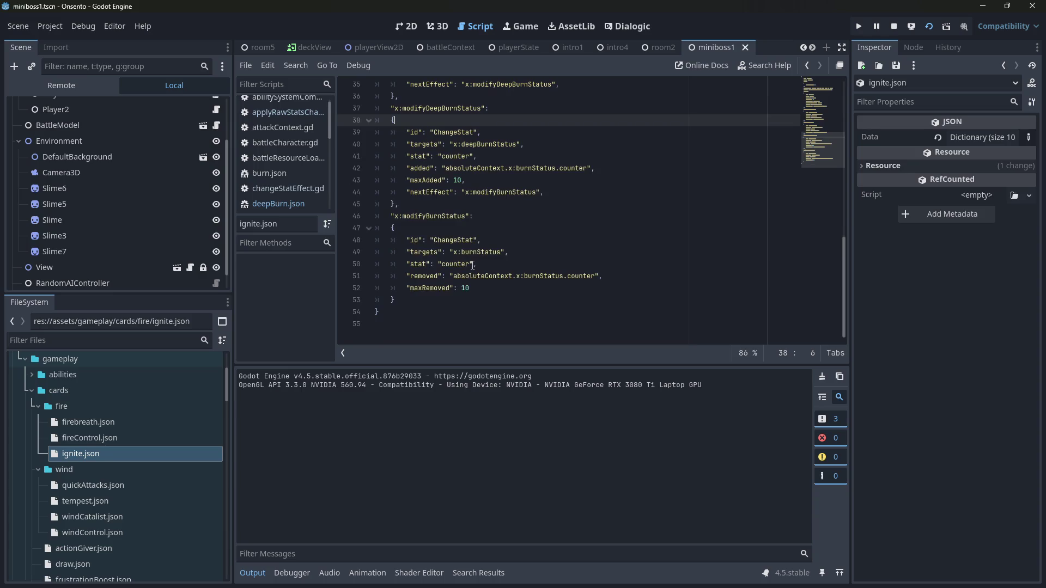
scroll(491, 228, "up", 1)
left_click(436, 251)
double_click(436, 251)
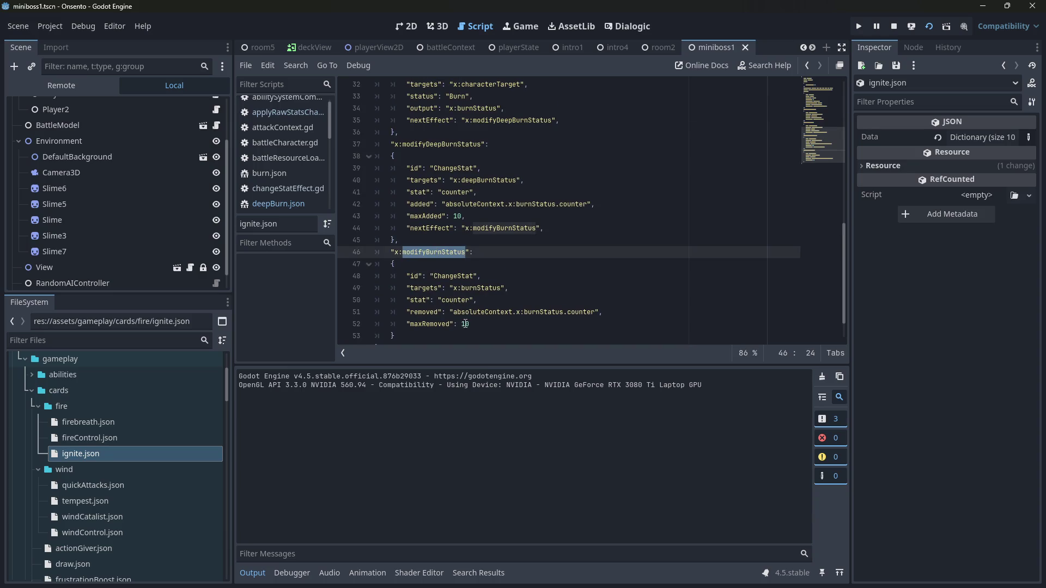
double_click(444, 324)
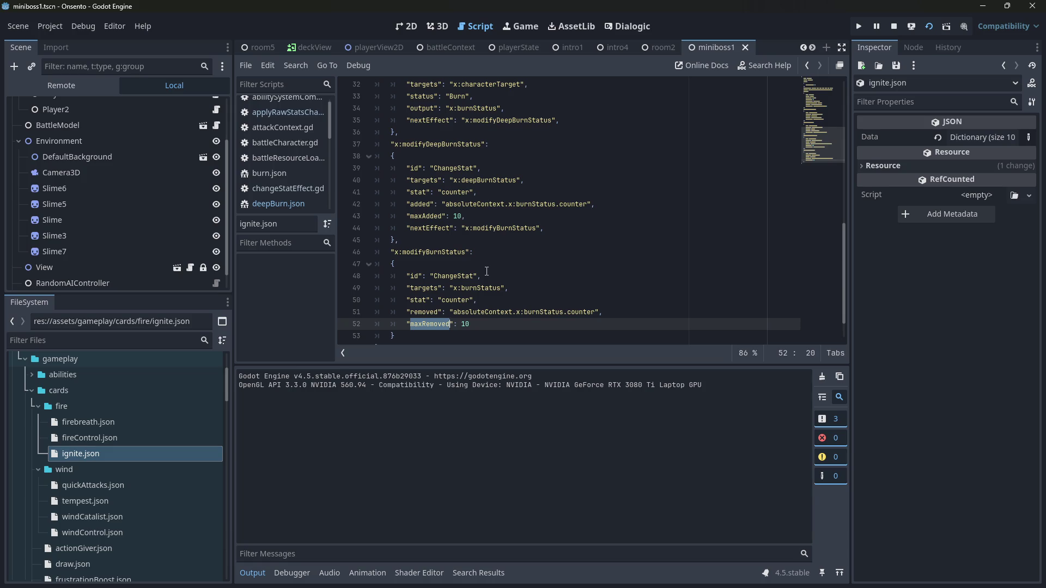
double_click(452, 277)
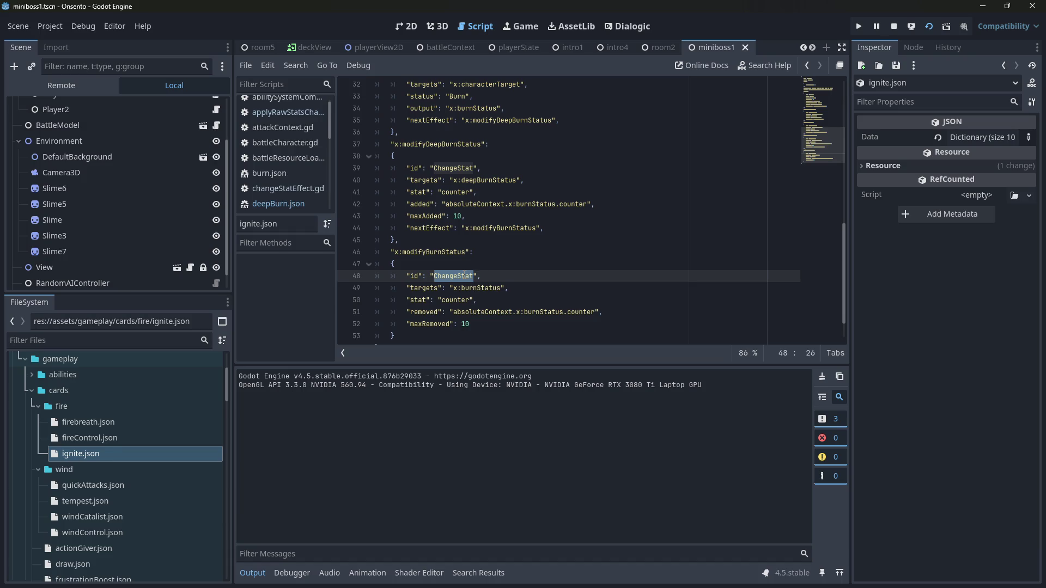
key("shift+alt+o")
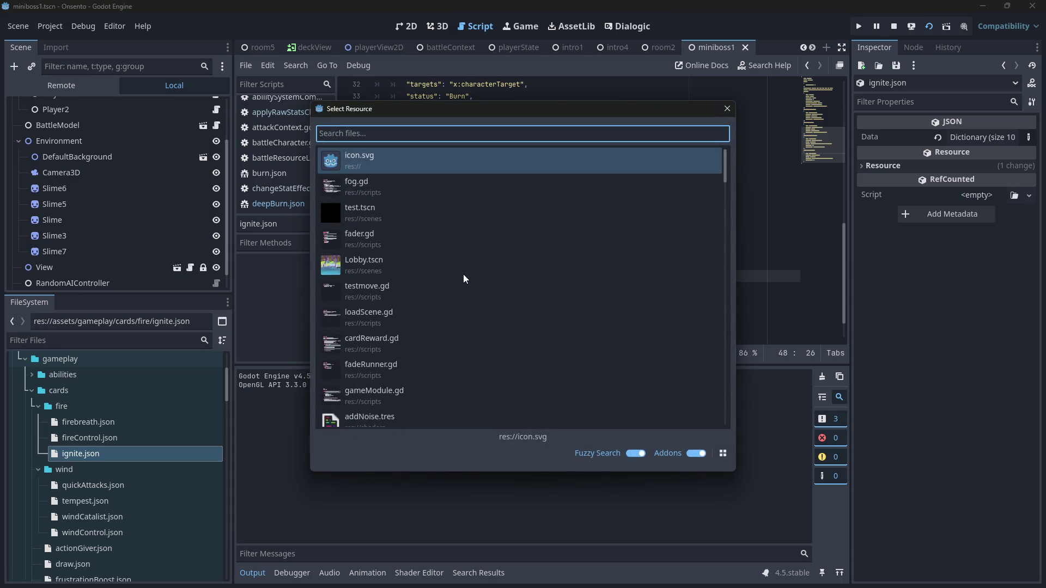
type("ChangeStat")
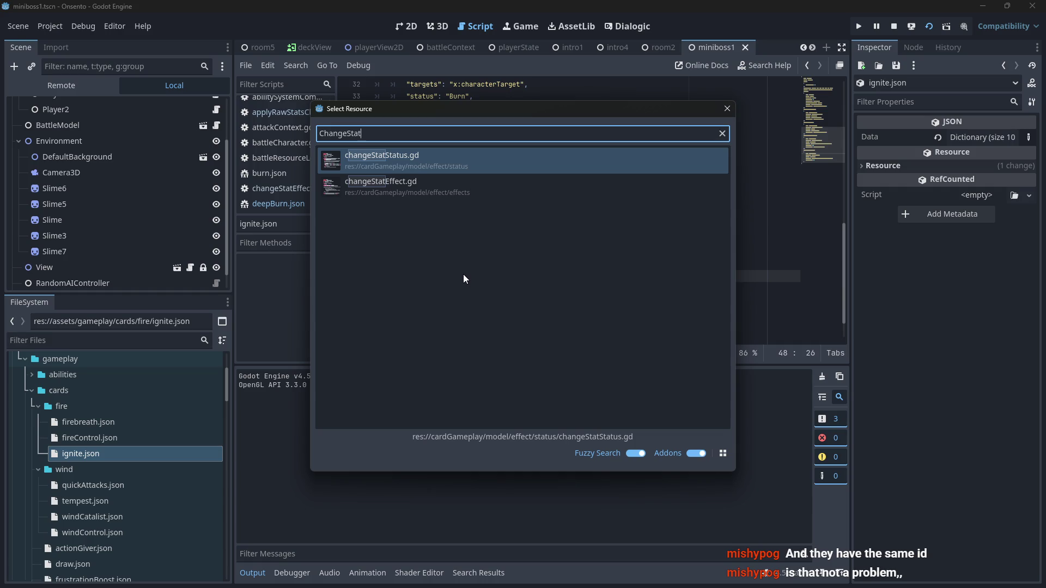
left_click(727, 108)
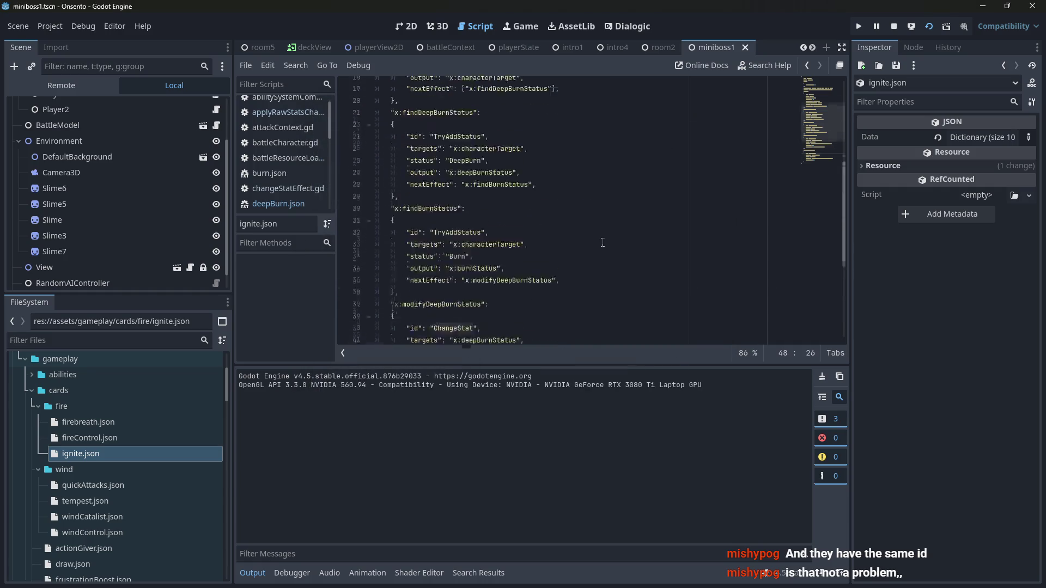
scroll(603, 242, "up", 8)
scroll(578, 251, "down", 10)
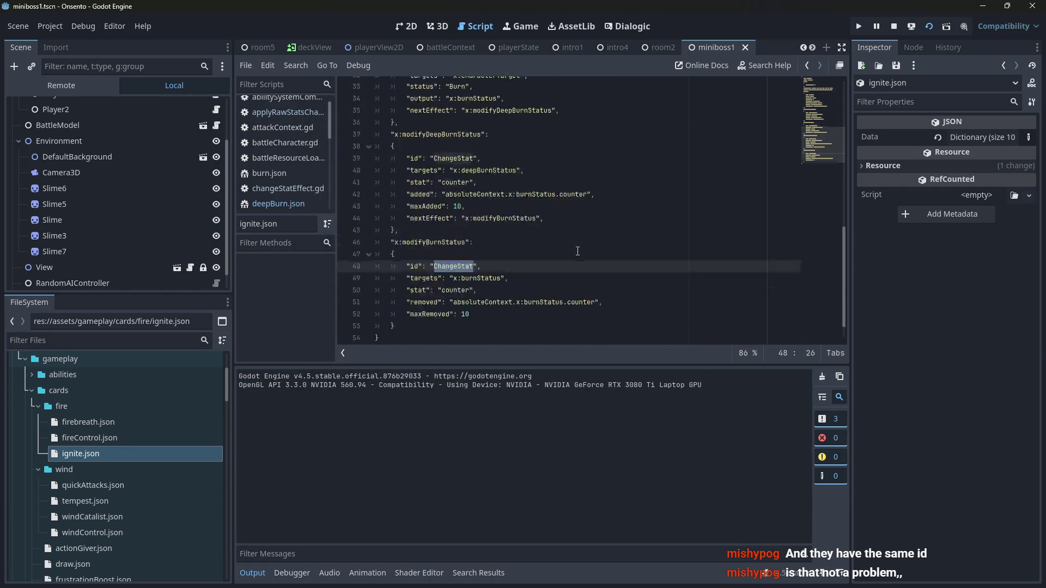
scroll(577, 251, "up", 1)
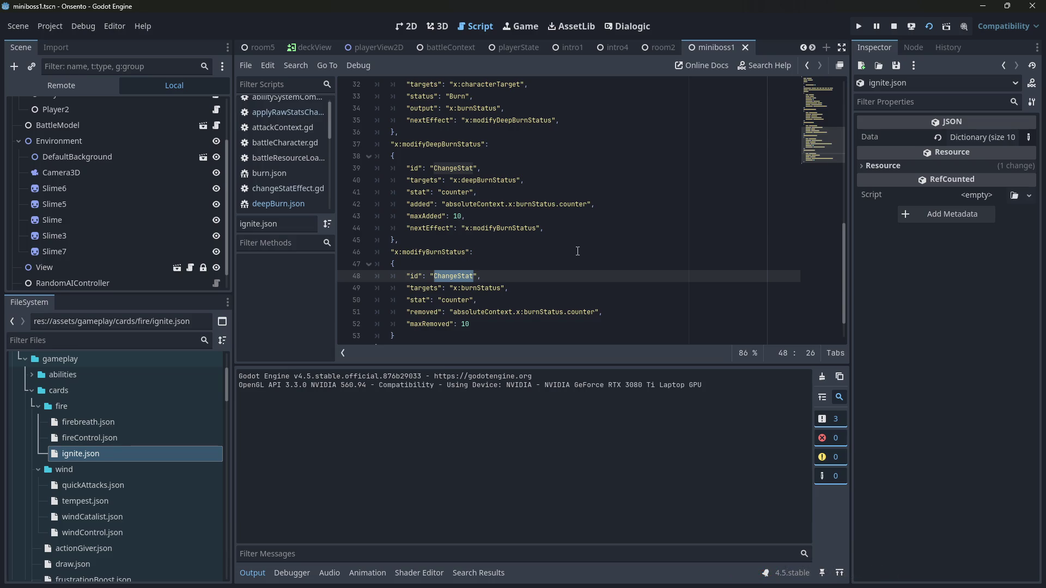
mouse_move(360, 228)
left_mouse_down()
mouse_move(342, 179)
mouse_move(355, 158)
left_mouse_up()
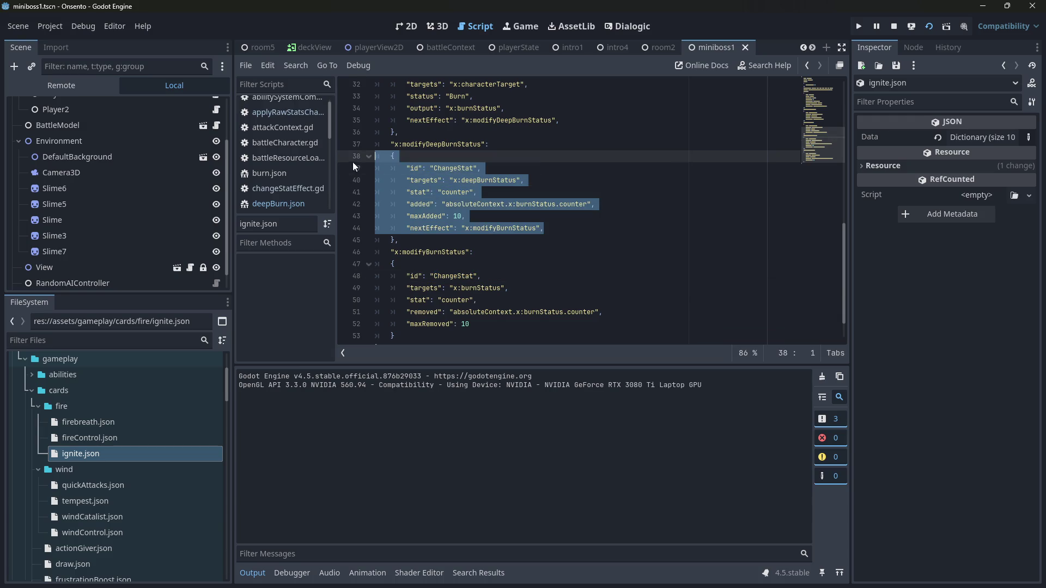
left_click(497, 327)
left_click_drag(497, 327, 363, 277)
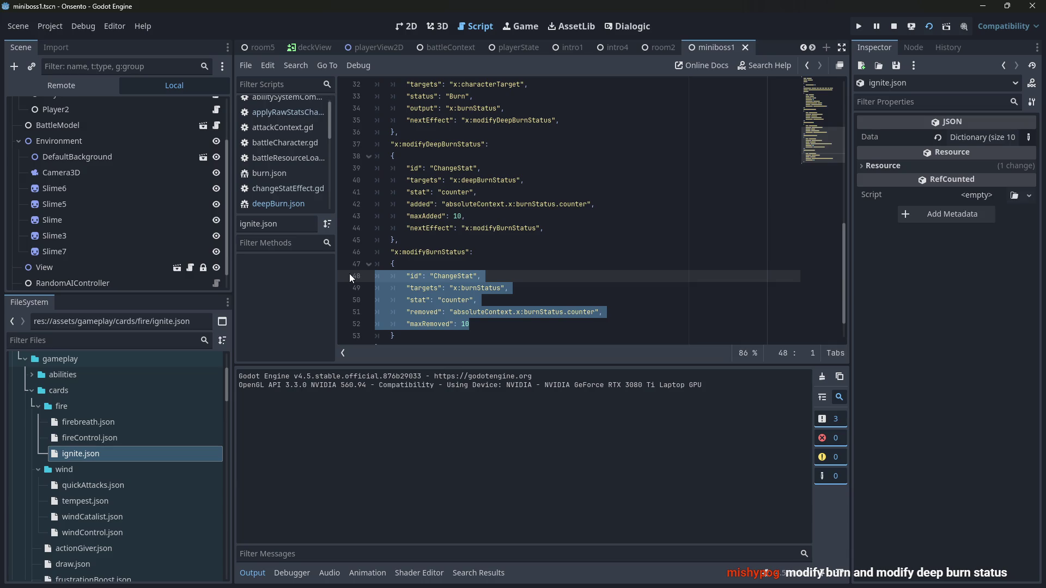
double_click(445, 143)
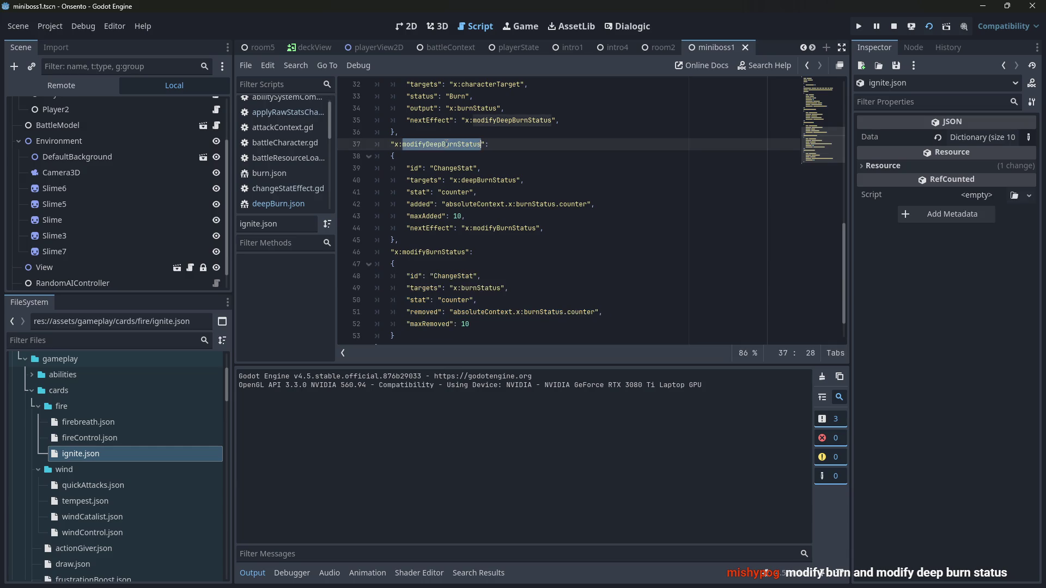
left_click(481, 140)
left_click_drag(482, 140, 396, 144)
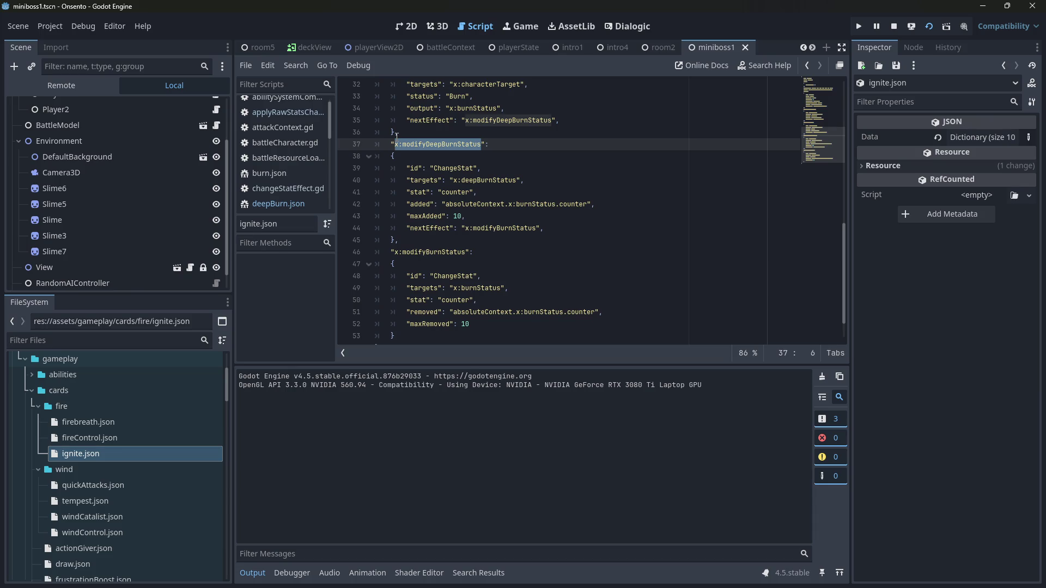
scroll(396, 136, "up", 2)
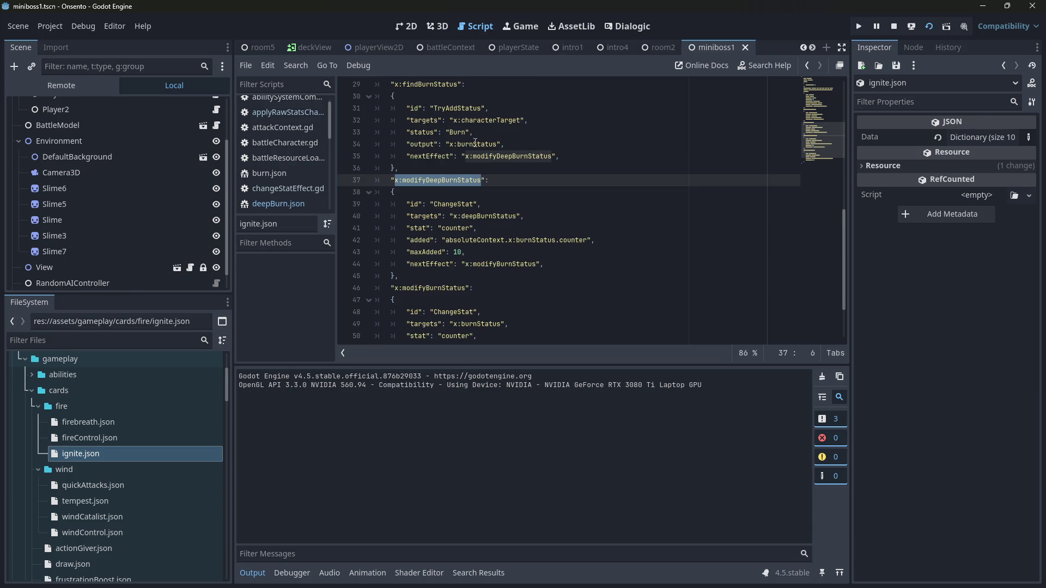
left_click(441, 189)
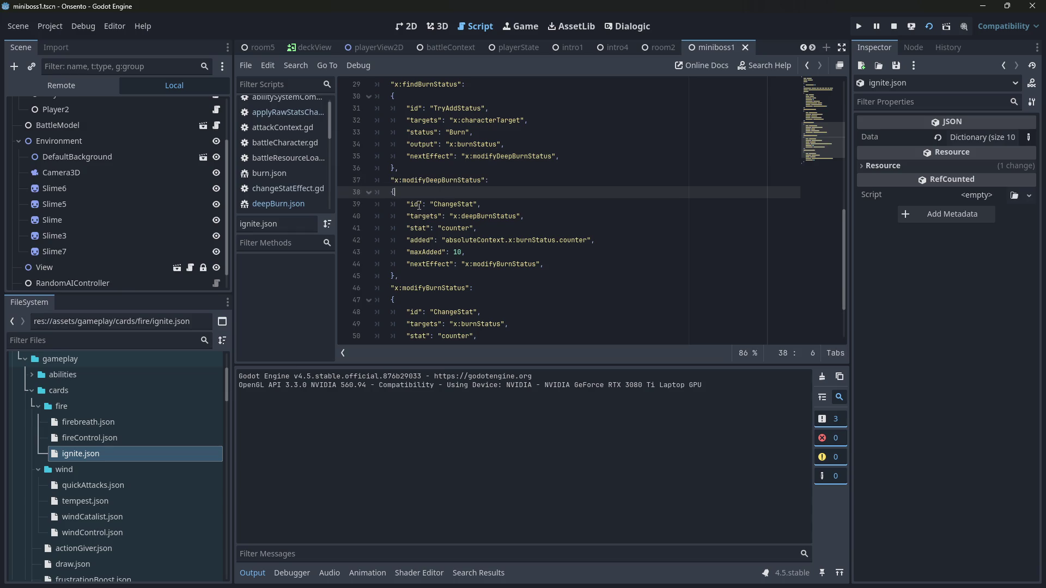
double_click(449, 204)
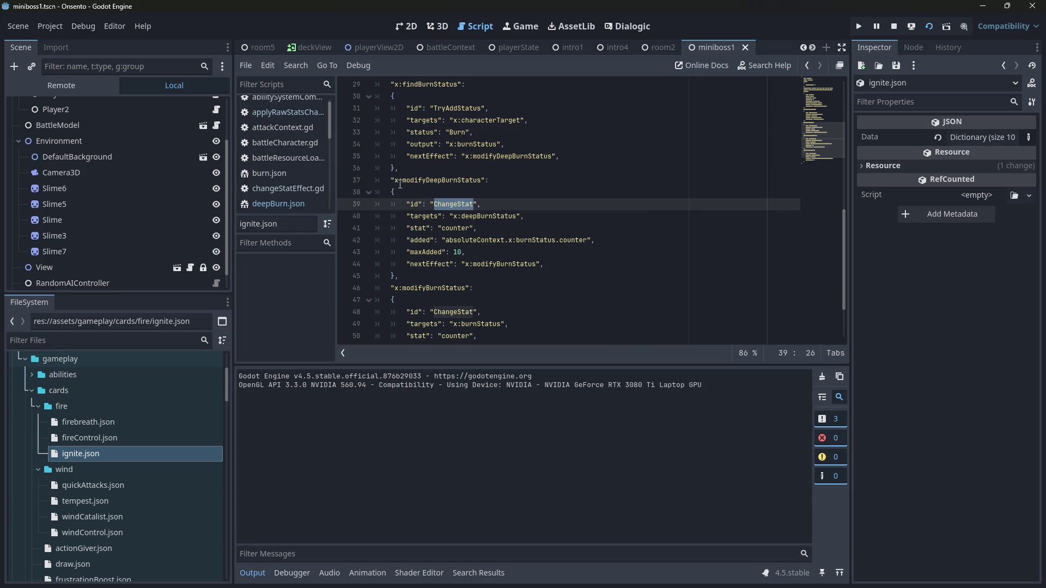
left_click_drag(395, 181, 481, 179)
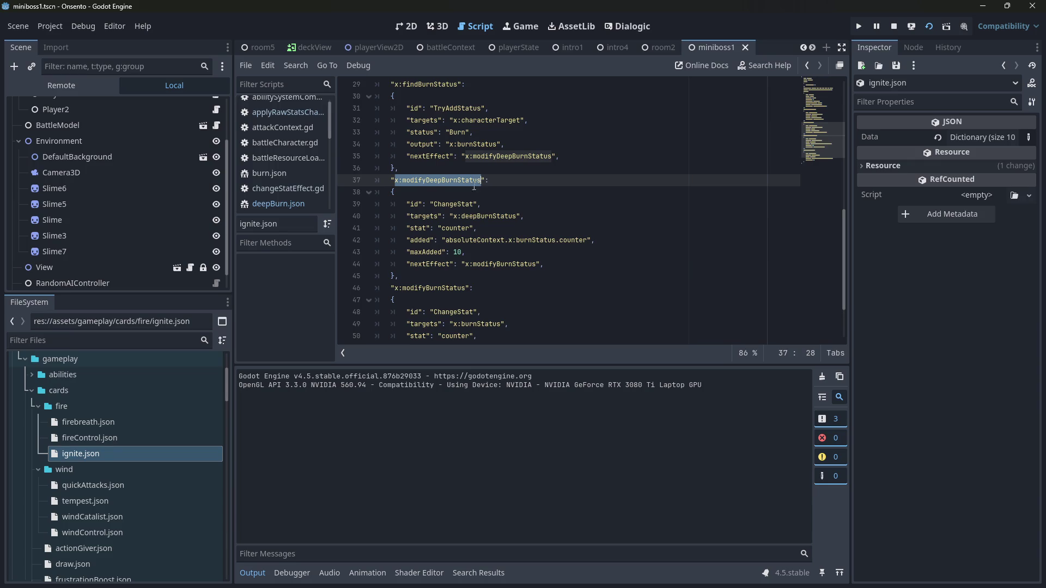
double_click(449, 205)
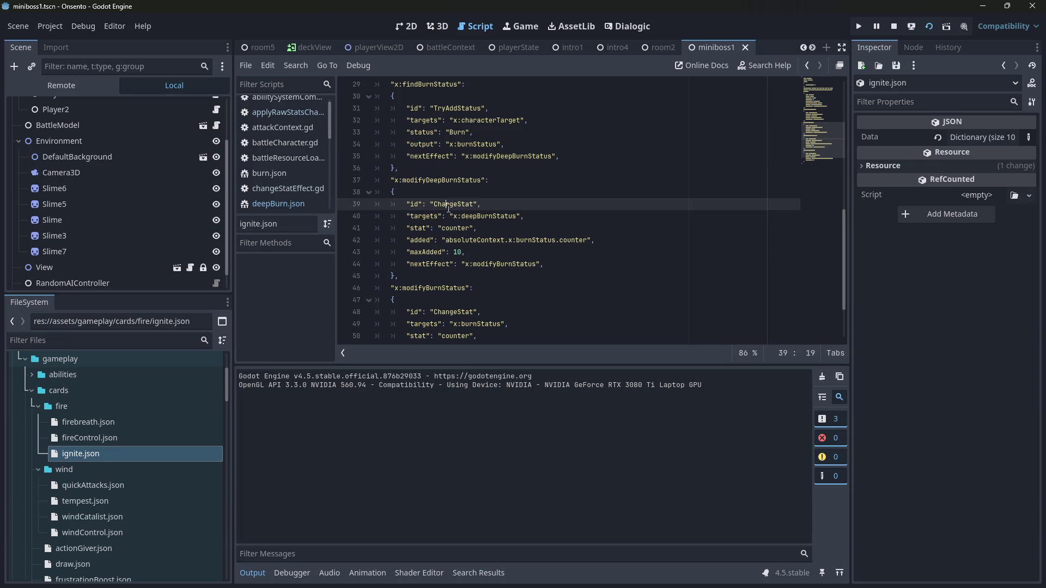
double_click(455, 314)
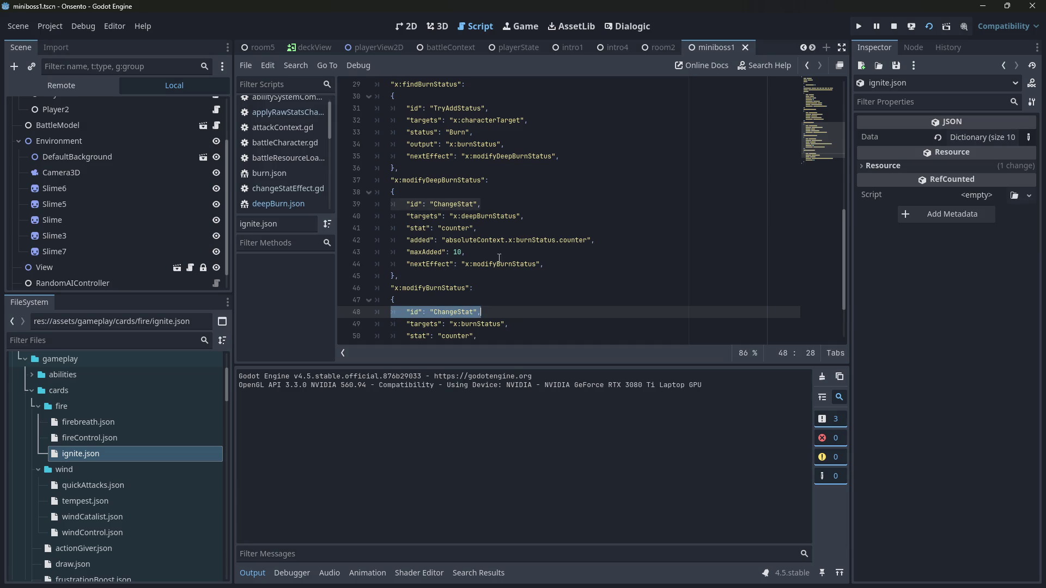
mouse_move(483, 205)
left_mouse_down()
mouse_move(321, 212)
mouse_move(334, 204)
left_mouse_up()
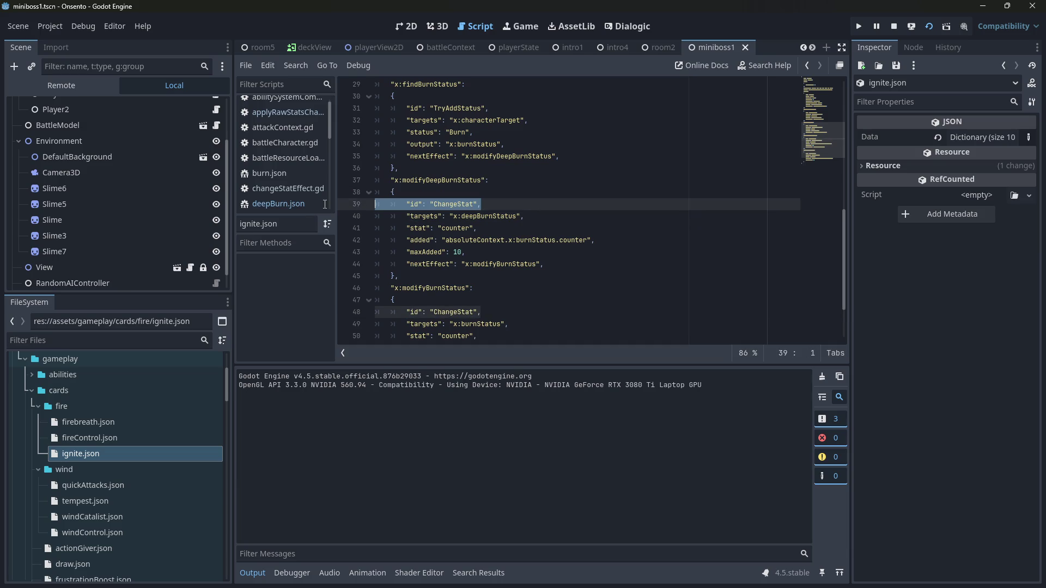
left_click(396, 180)
left_click_drag(396, 180, 483, 182)
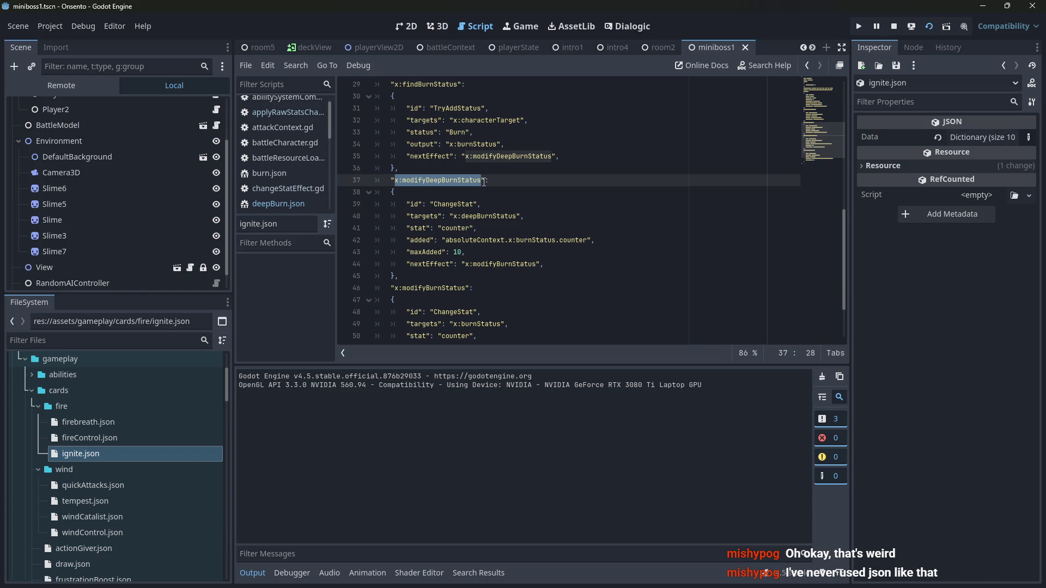
double_click(464, 180)
double_click(443, 204)
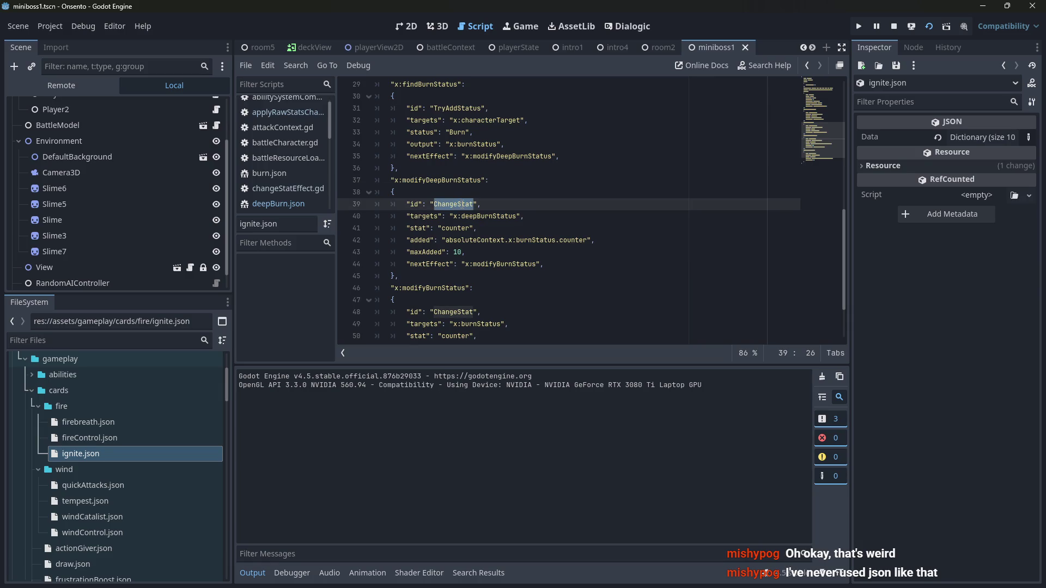
scroll(456, 208, "up", 1)
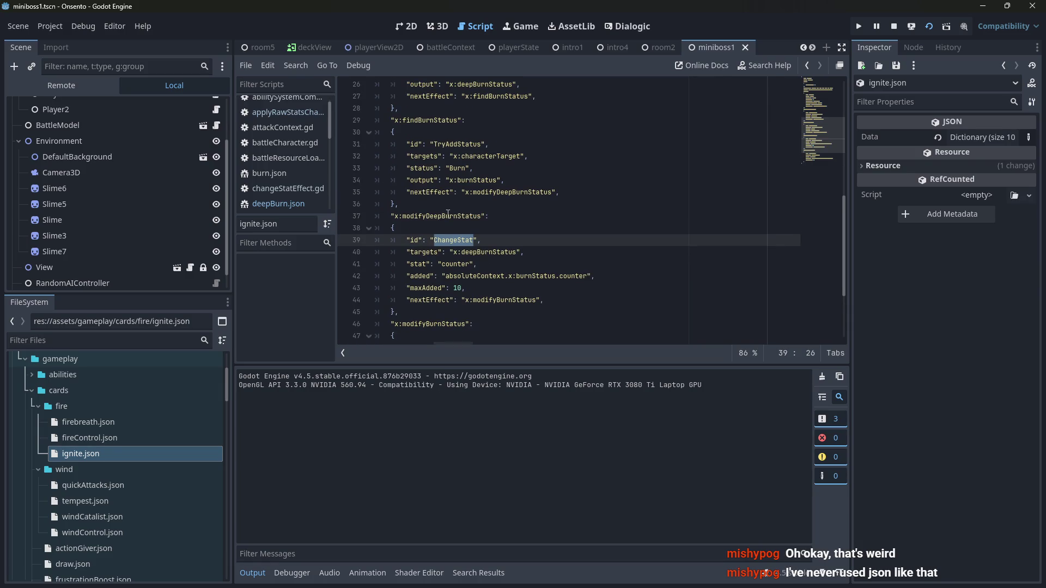
double_click(475, 192)
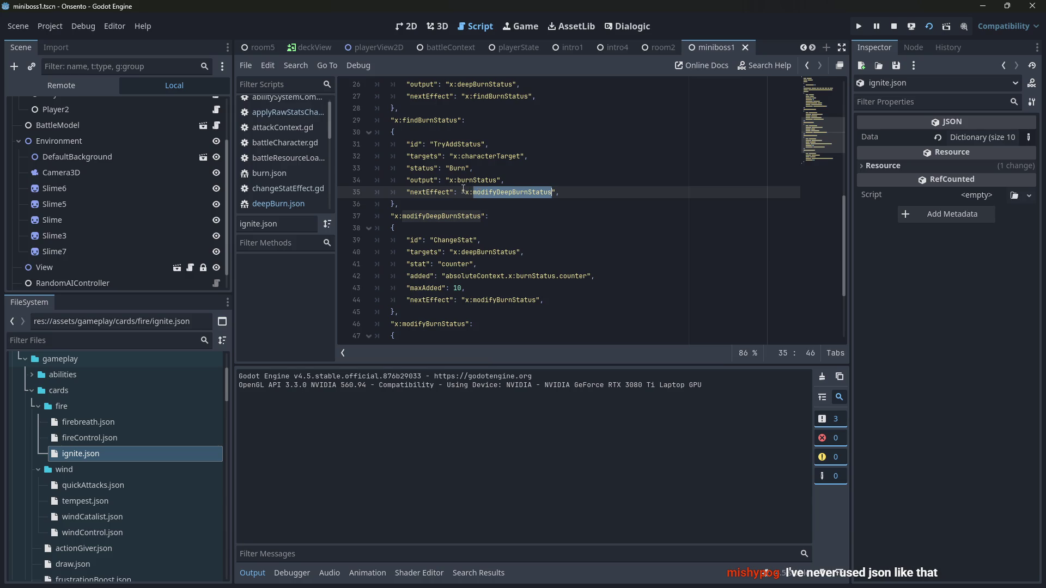
scroll(463, 189, "up", 1)
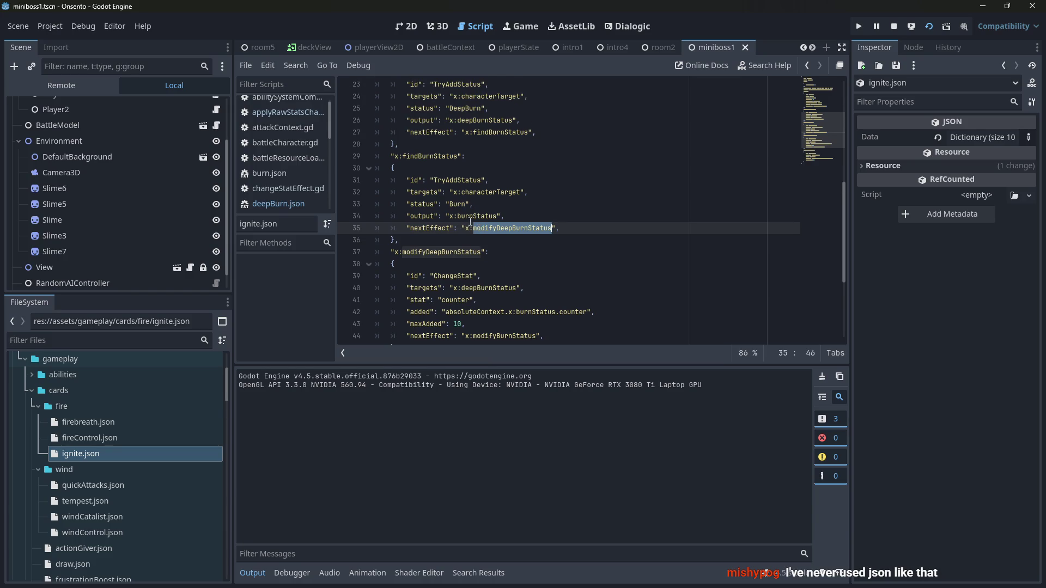
left_click_drag(467, 228, 560, 243)
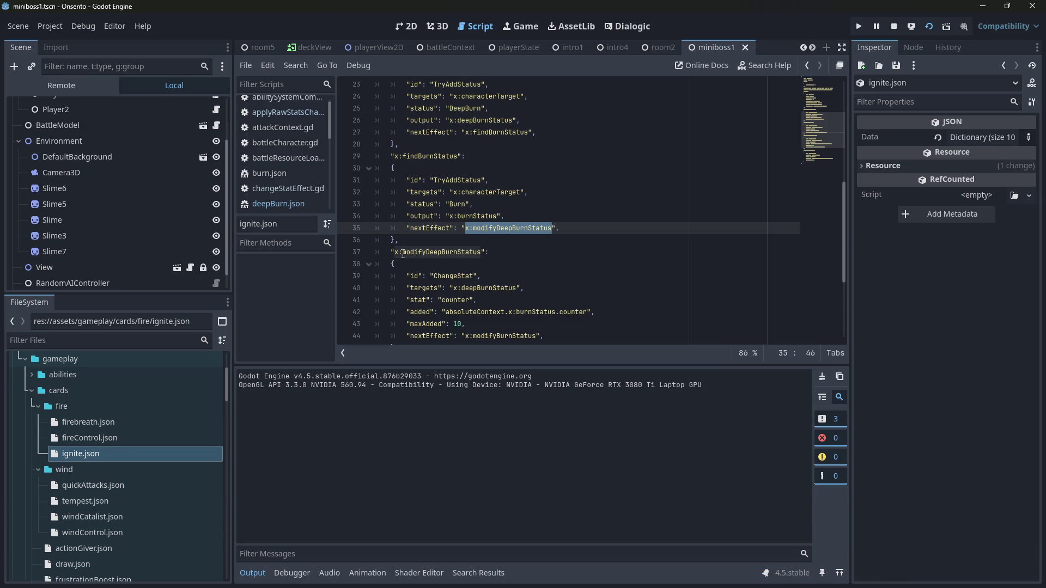
mouse_move(376, 251)
left_mouse_down()
mouse_move(490, 305)
mouse_move(469, 276)
left_mouse_up()
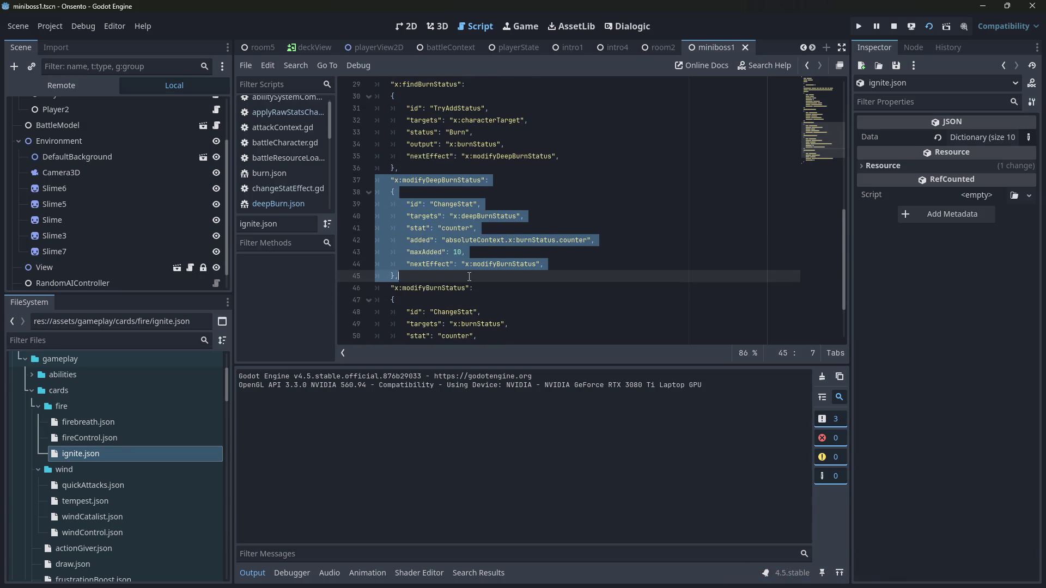
scroll(469, 276, "up", 2)
left_click(481, 252)
double_click(482, 252)
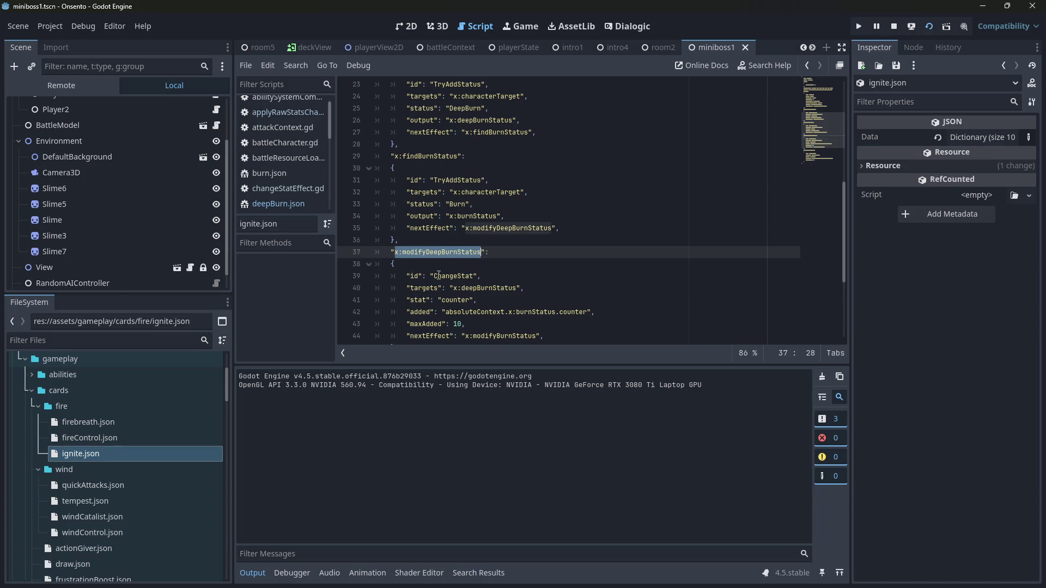
left_click(560, 267)
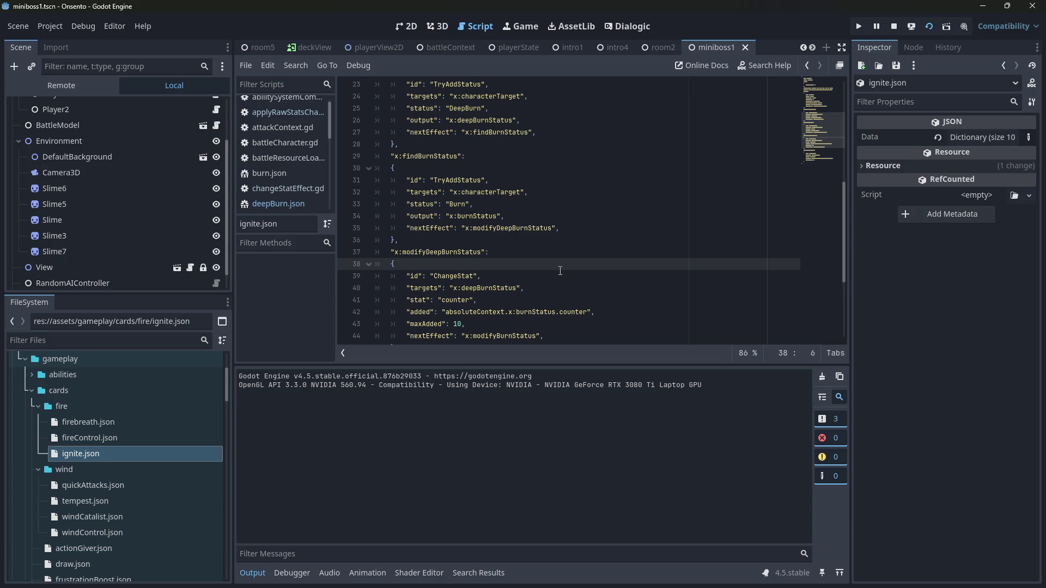
left_click(404, 28)
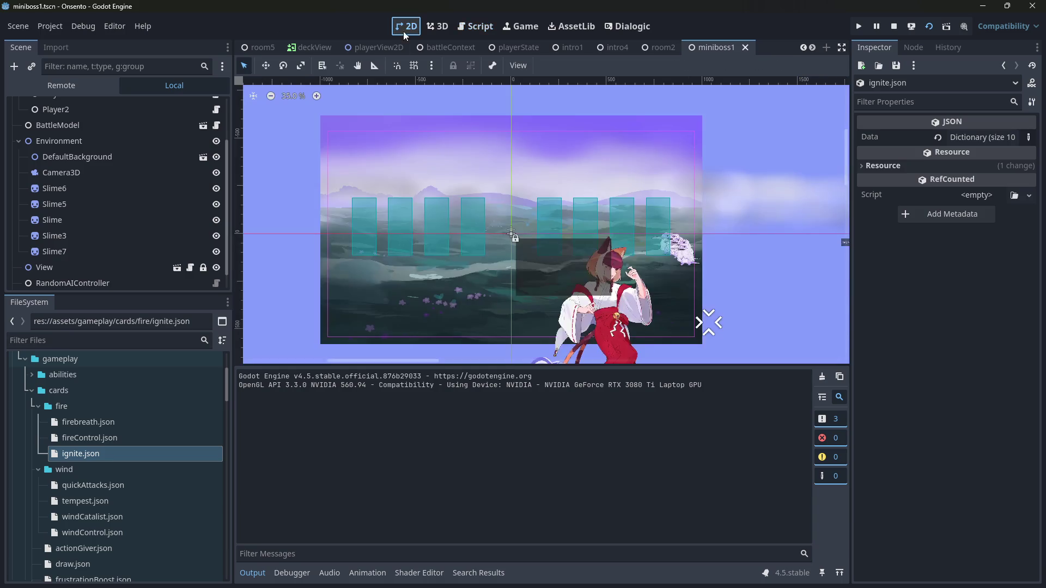
left_click(481, 27)
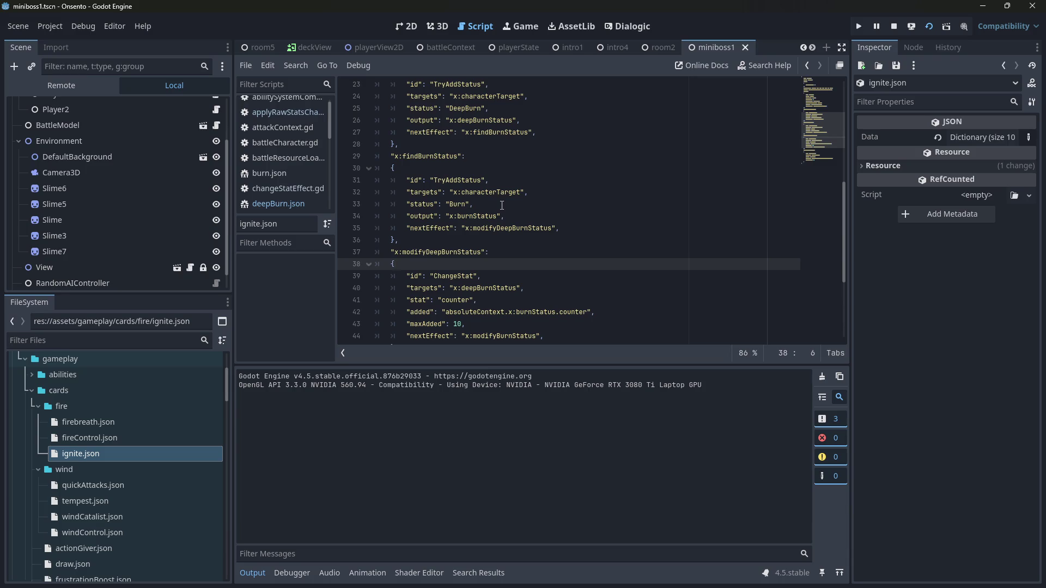
left_click_drag(450, 311, 605, 316)
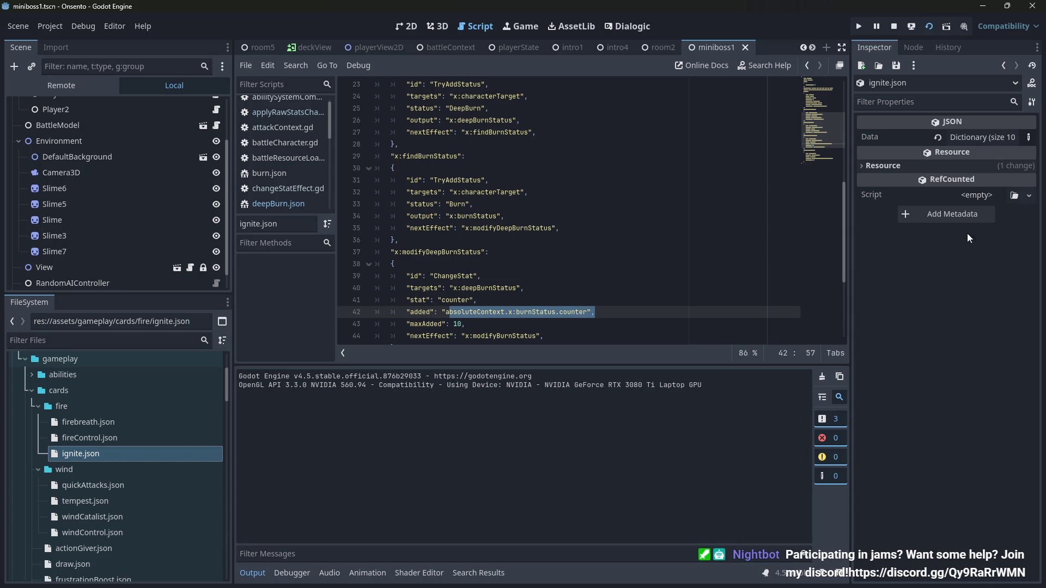
left_click(472, 314)
left_click_drag(444, 315, 580, 313)
left_click(502, 314)
left_click_drag(501, 314, 510, 314)
left_click(510, 315)
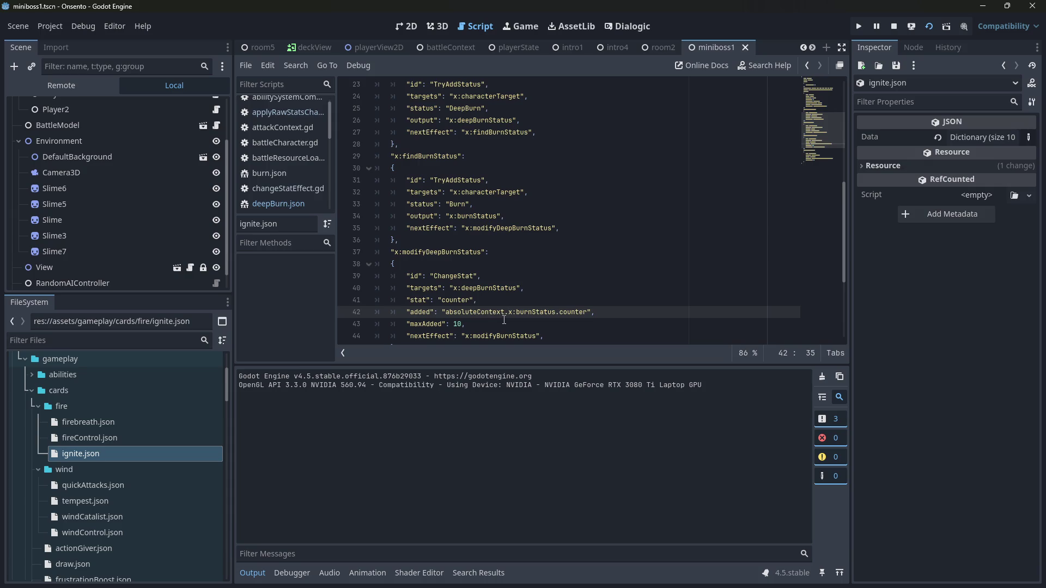
left_click_drag(446, 309, 592, 313)
left_click(591, 315)
- Scroll through ignite.json selecting its effect blocks
scroll(591, 318, "up", 7)
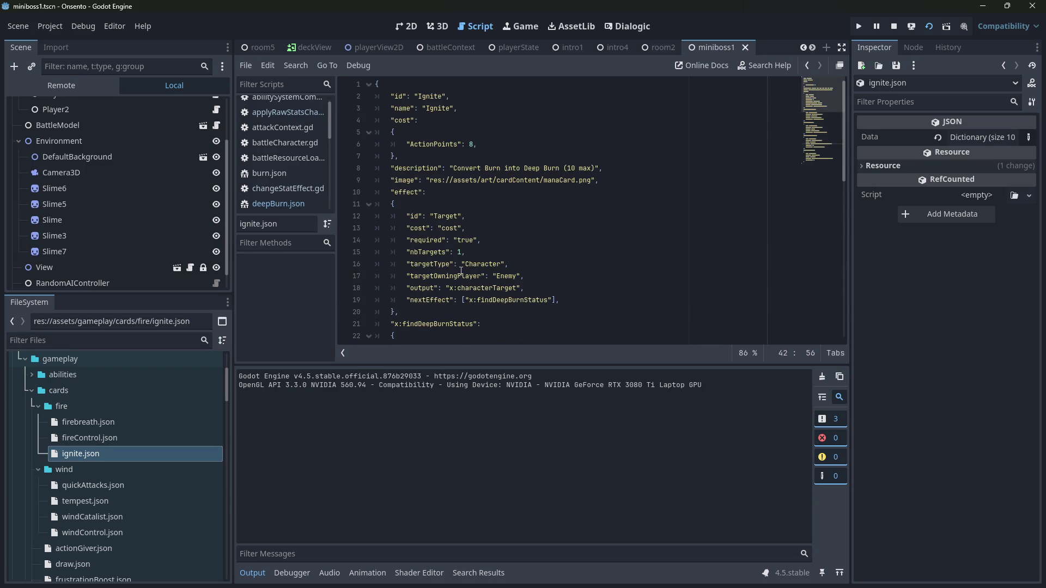
scroll(461, 271, "down", 2)
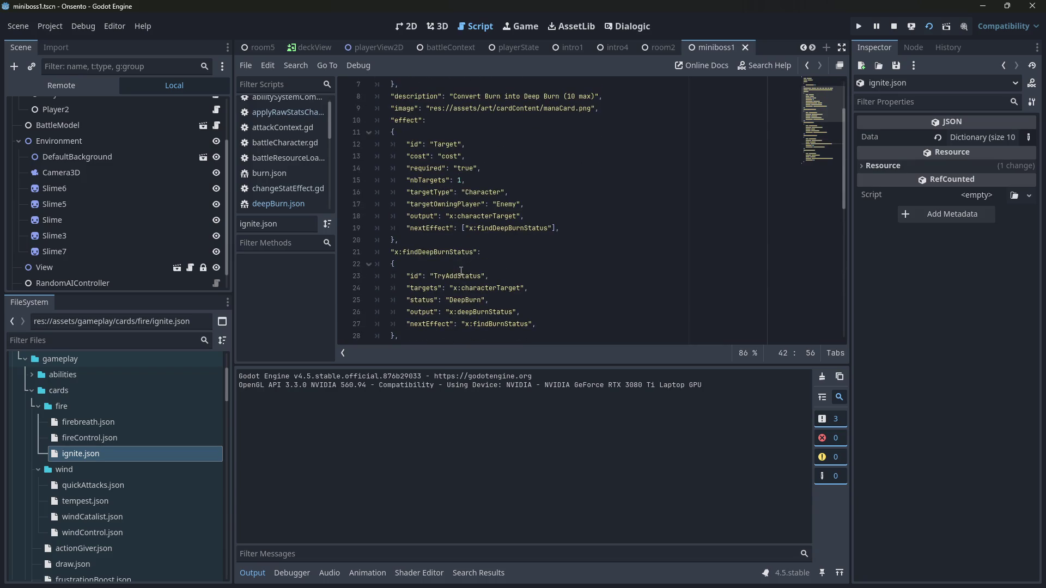
scroll(461, 271, "up", 1)
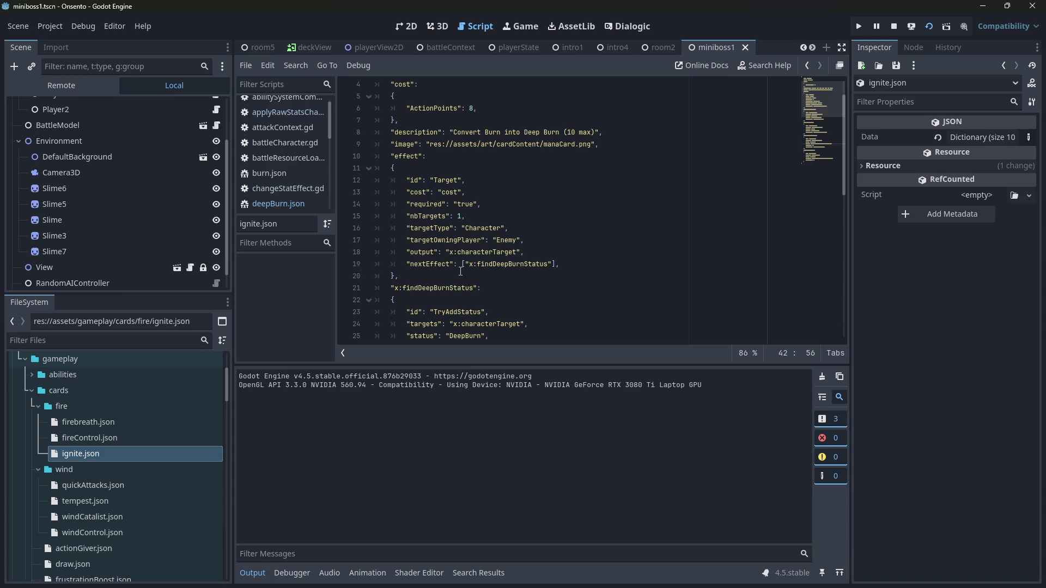
left_click_drag(461, 276, 391, 168)
scroll(435, 271, "down", 2)
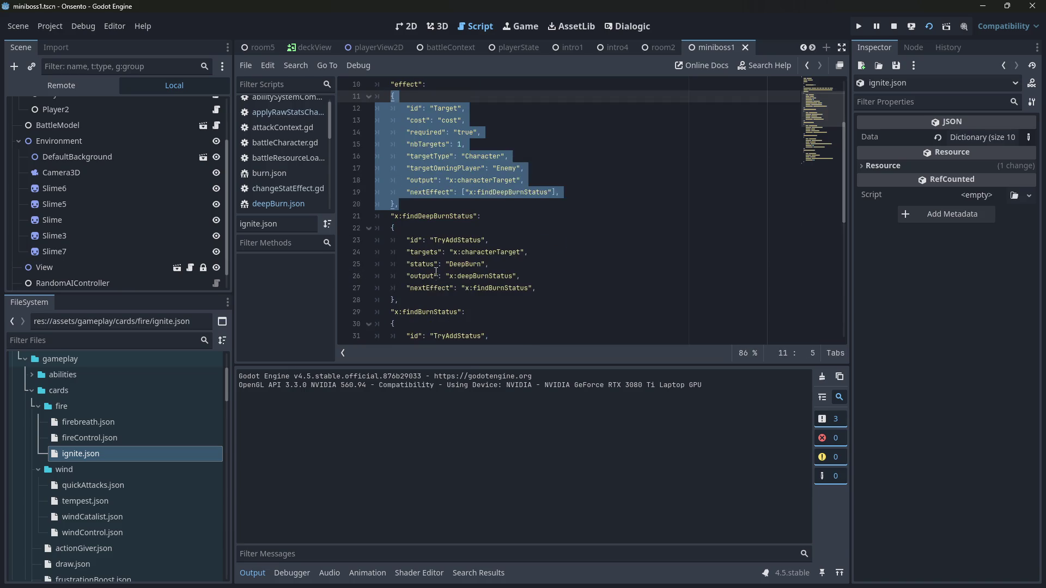
left_click_drag(398, 299, 390, 216)
- Select the findBurnStatus block and run the project with F5
scroll(390, 216, "down", 3)
mouse_move(400, 287)
left_mouse_down()
mouse_move(376, 261)
mouse_move(384, 216)
left_mouse_up()
left_click(469, 216)
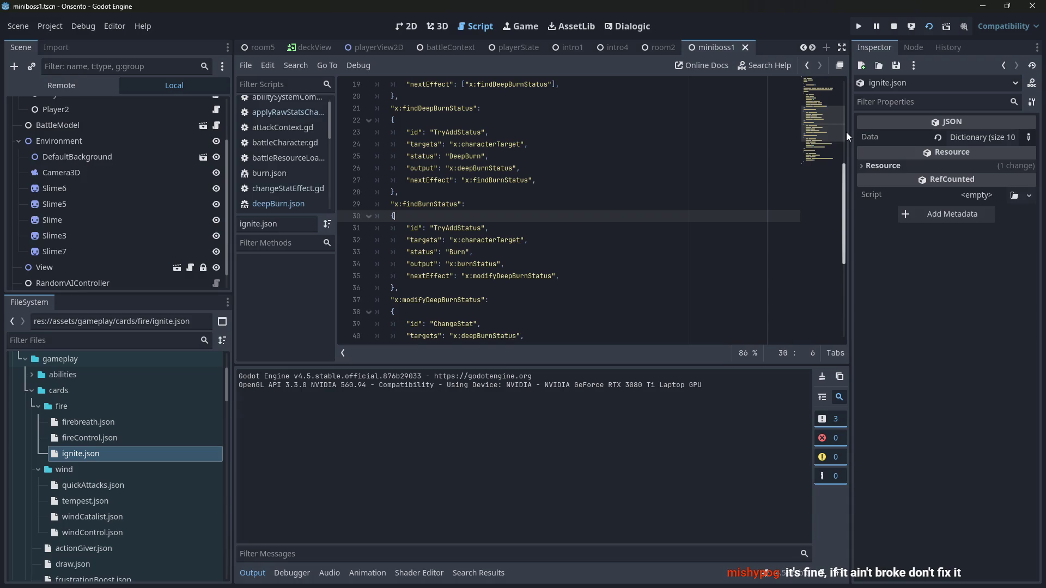
key("F5")
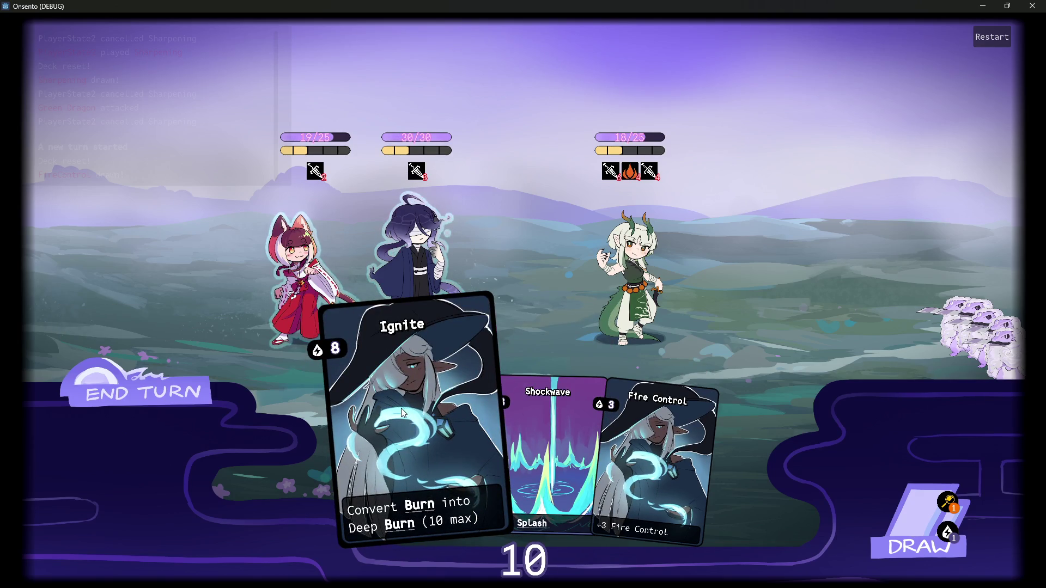
- Play the Ignite card on the dragon enemy, pausing at the line-72 breakpoint
left_click_drag(401, 417, 586, 213)
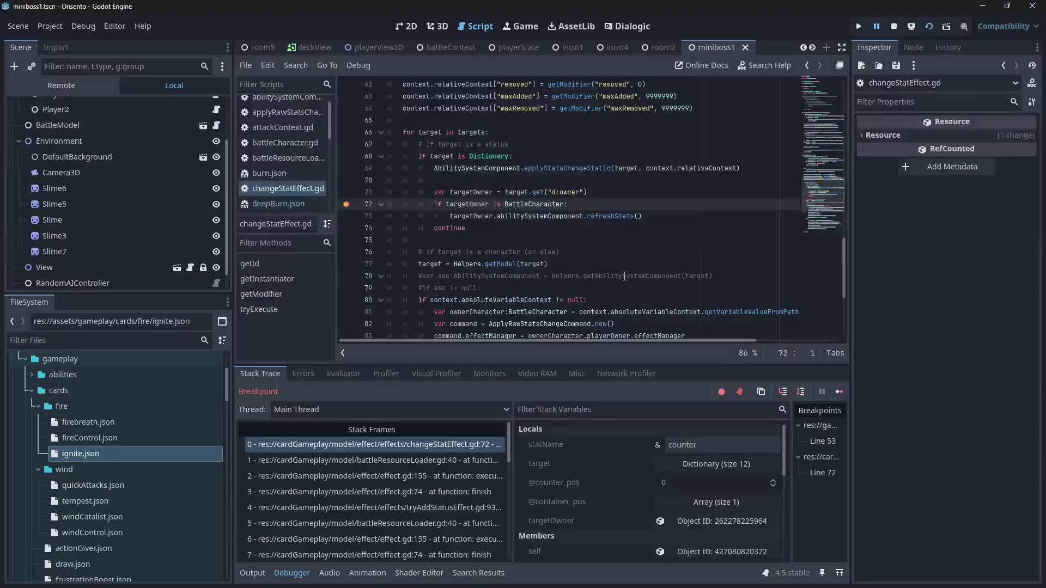
scroll(526, 255, "up", 2)
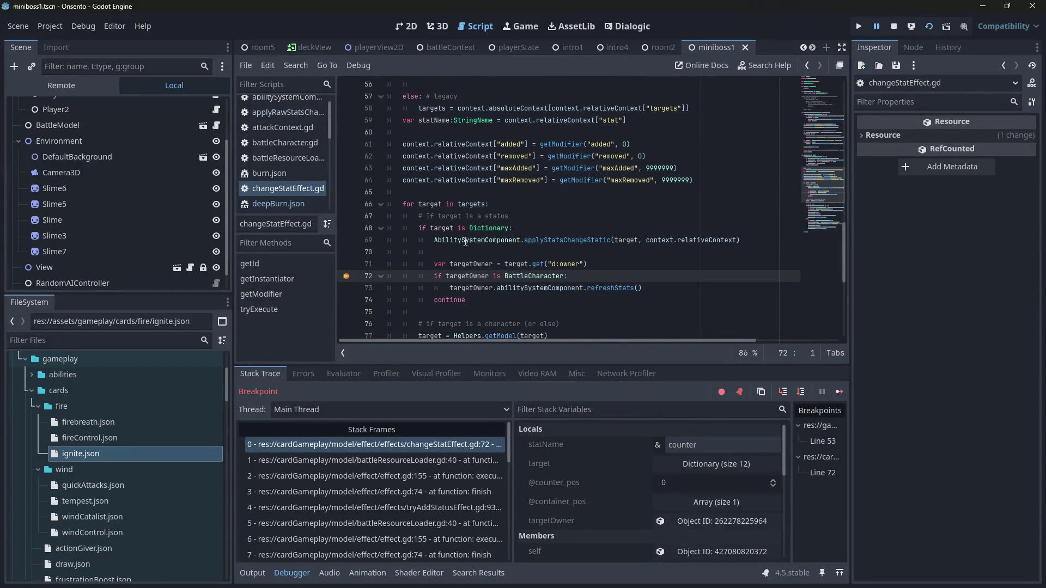
mouse_move(443, 231)
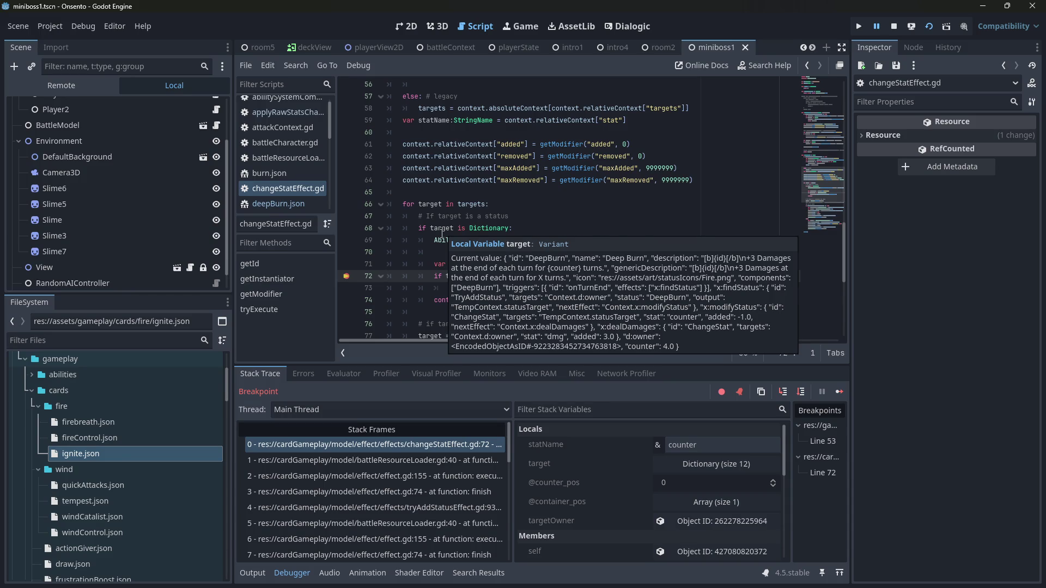
scroll(737, 476, "down", 1)
scroll(661, 517, "up", 1)
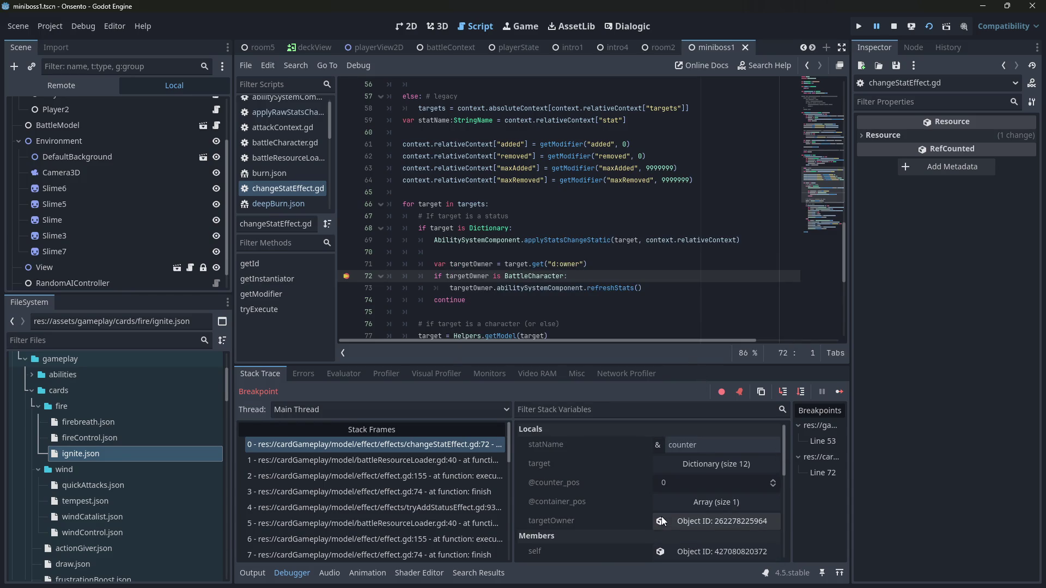
- Expand the DeepBurn target's fields in the debugger, then bring the game window forward
left_click(714, 464)
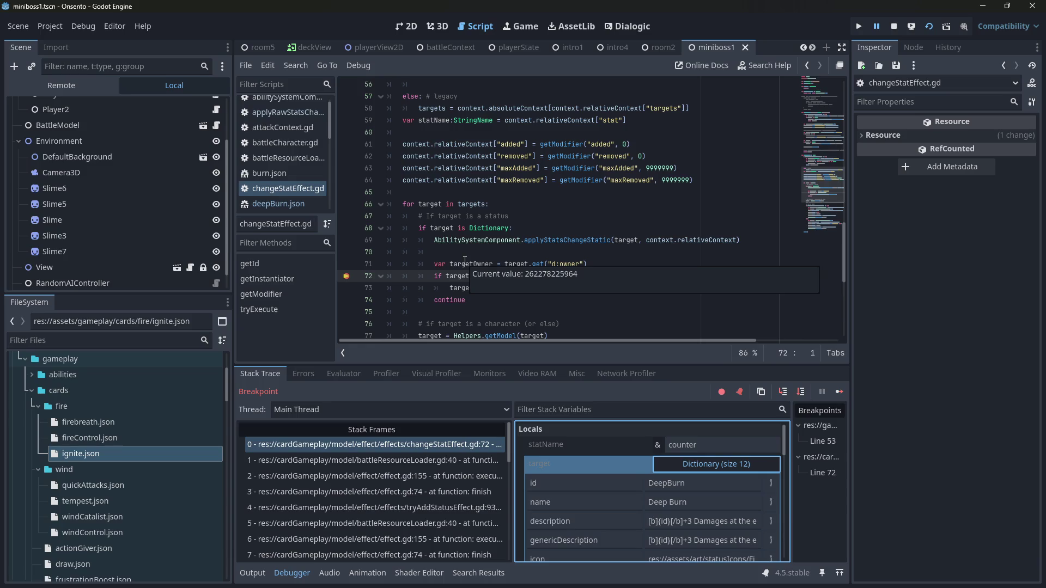
scroll(515, 225, "down", 2)
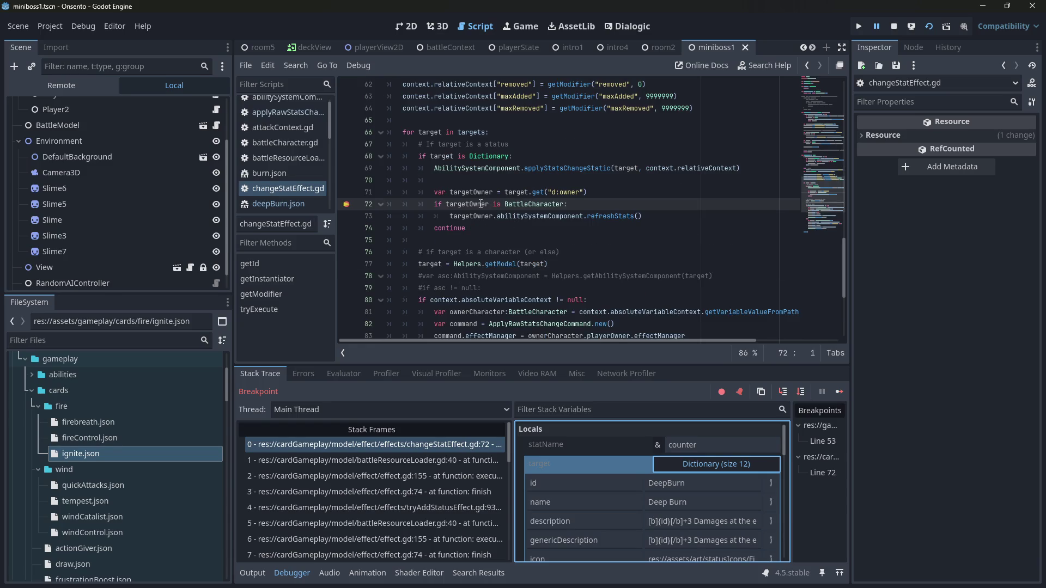
mouse_move(481, 204)
scroll(605, 186, "up", 2)
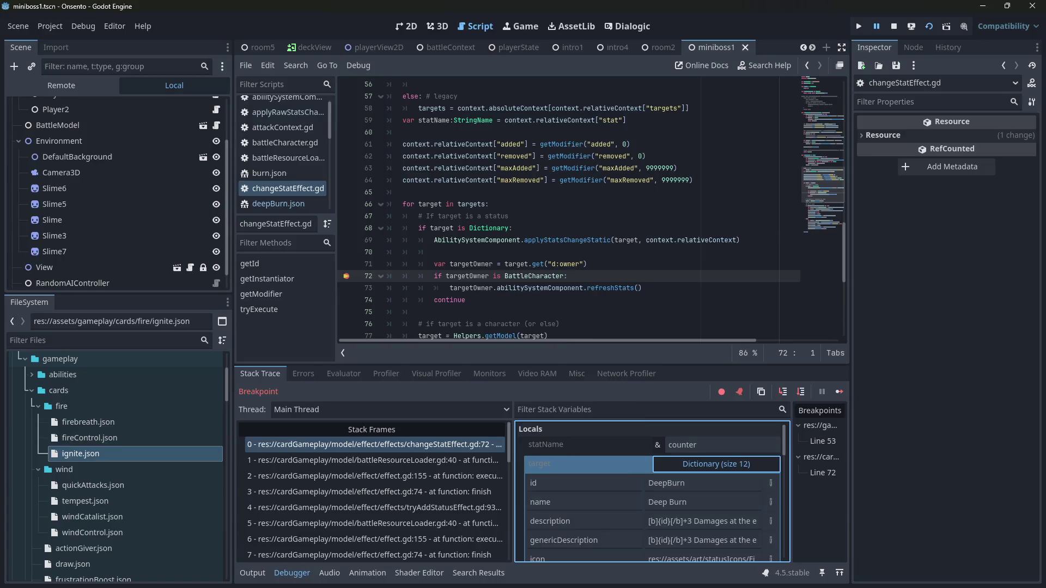
key("F12")
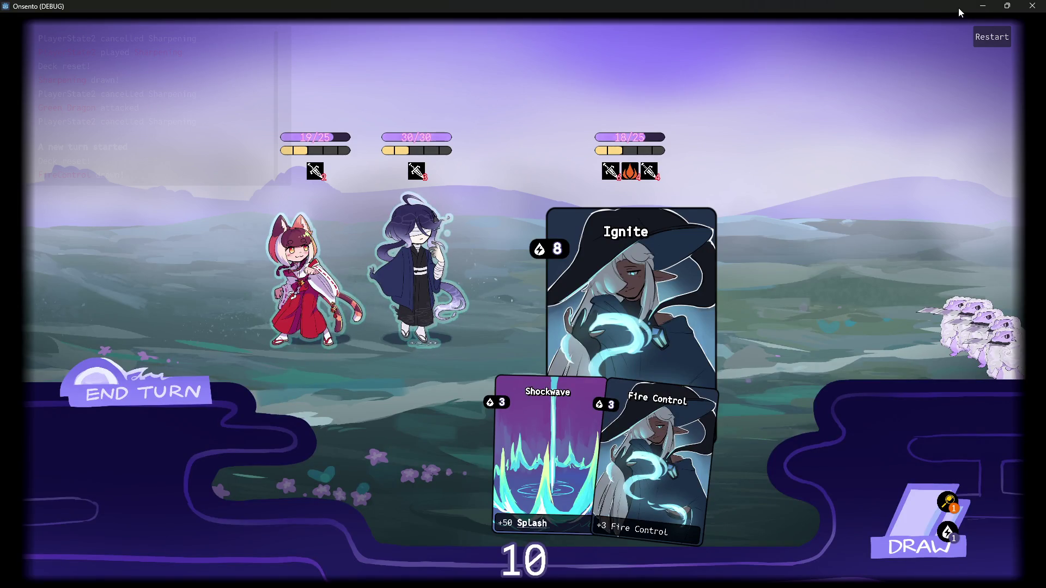
- Return to the paused Godot editor and open ignite.json from the FileSystem dock
left_click(983, 6)
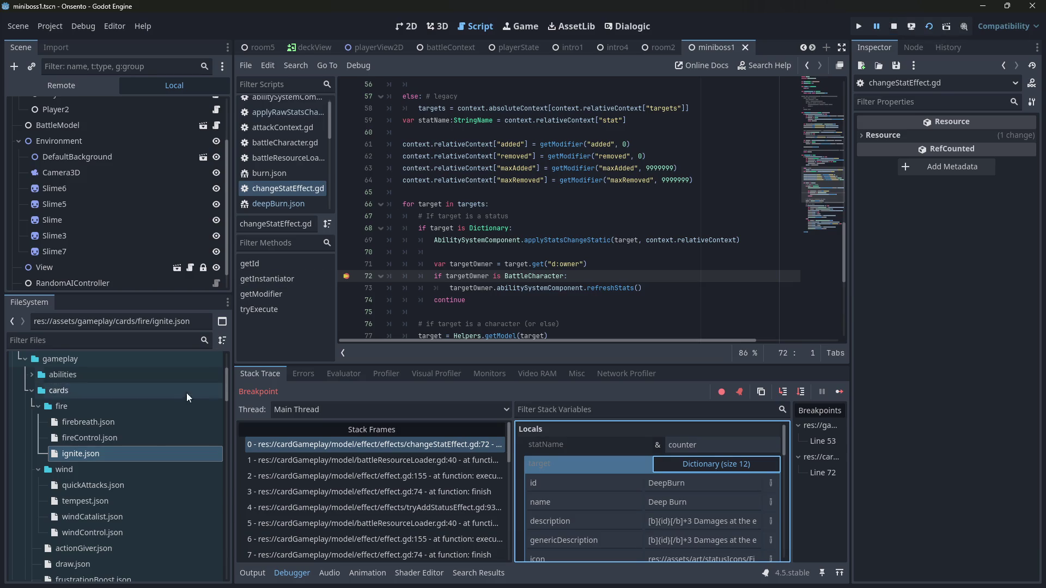
left_click(140, 459)
double_click(143, 451)
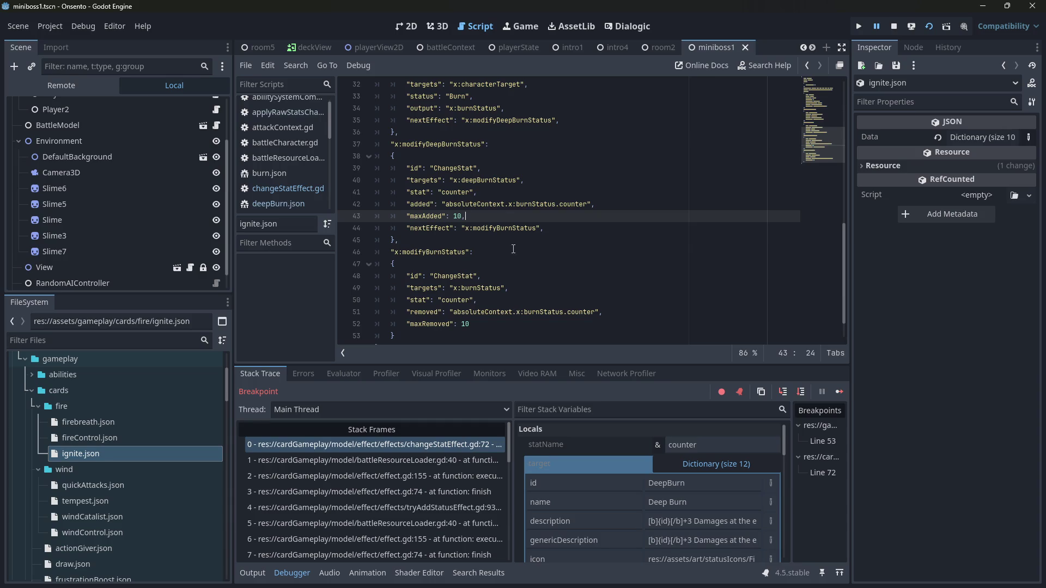
- Review the modifyBurnStatus counter-removal fields, then return to paused line 72
double_click(466, 252)
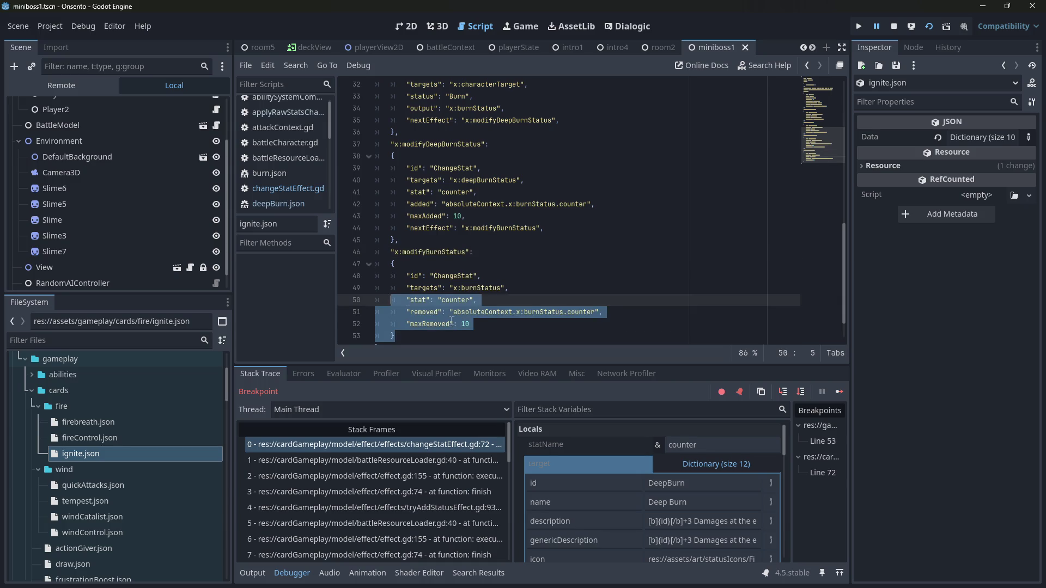
left_click_drag(469, 323, 357, 283)
left_click(490, 276)
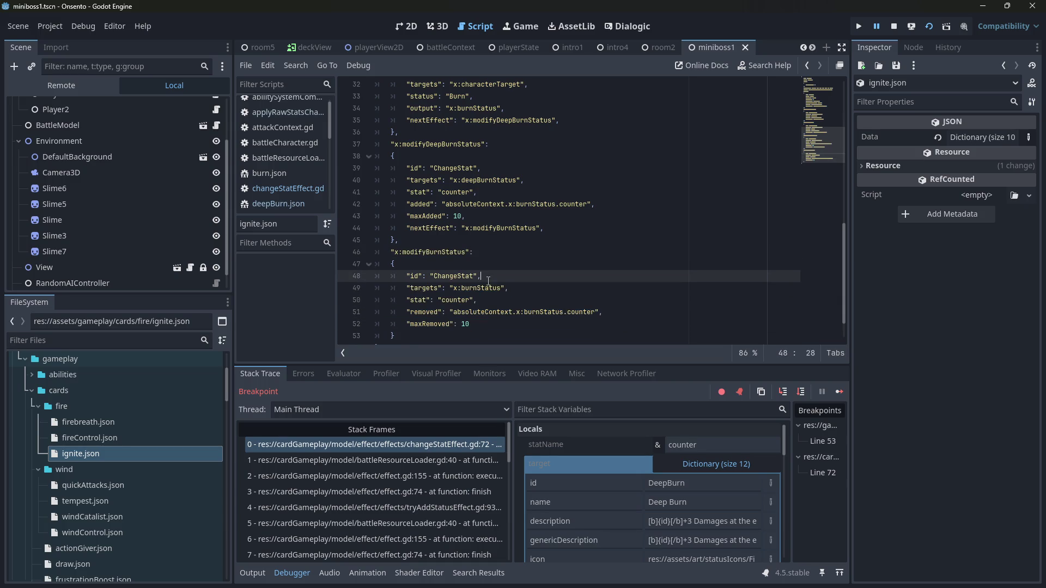
left_click(407, 446)
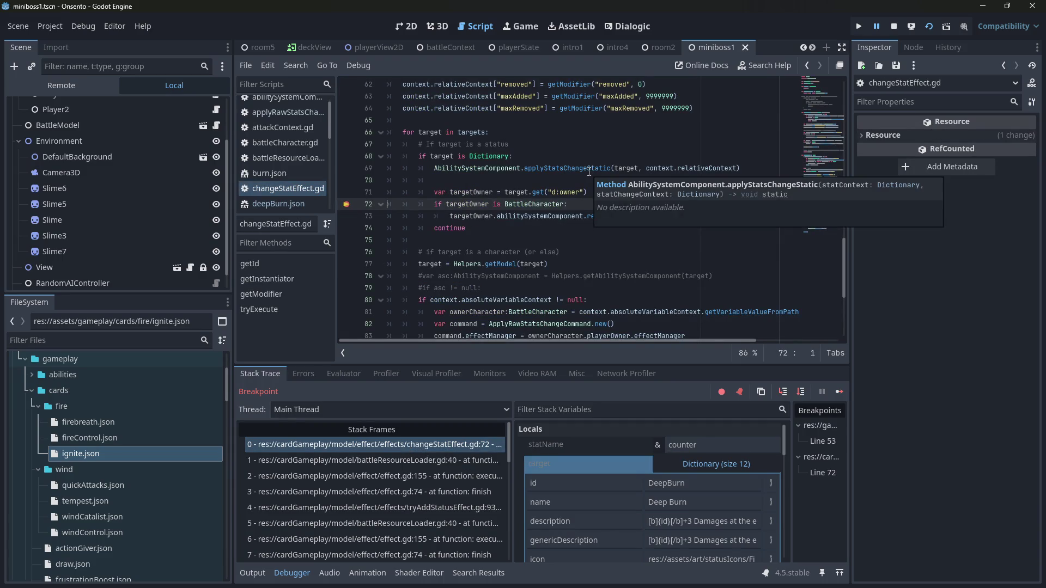
- Inspect the status owner's BattleCharacter properties, then go to the refreshStats definition from line 73
scroll(584, 228, "up", 2)
left_click(660, 289)
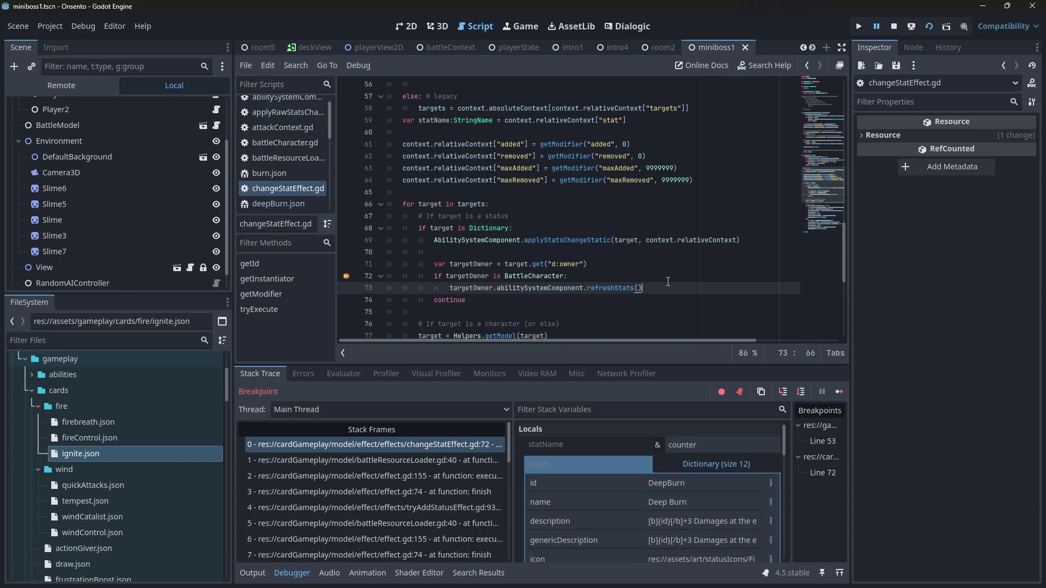
scroll(638, 262, "down", 1)
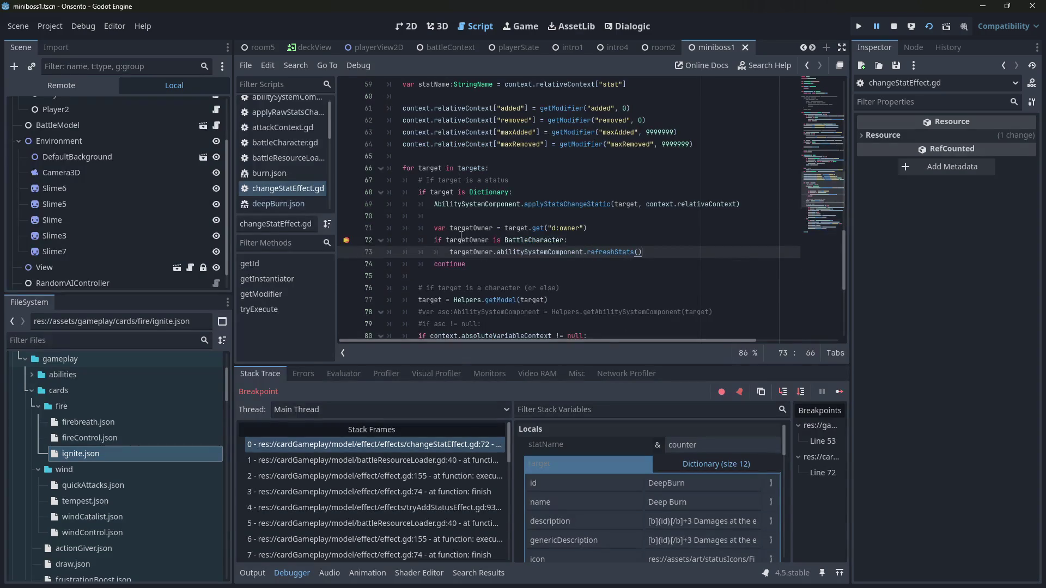
scroll(696, 526, "down", 5)
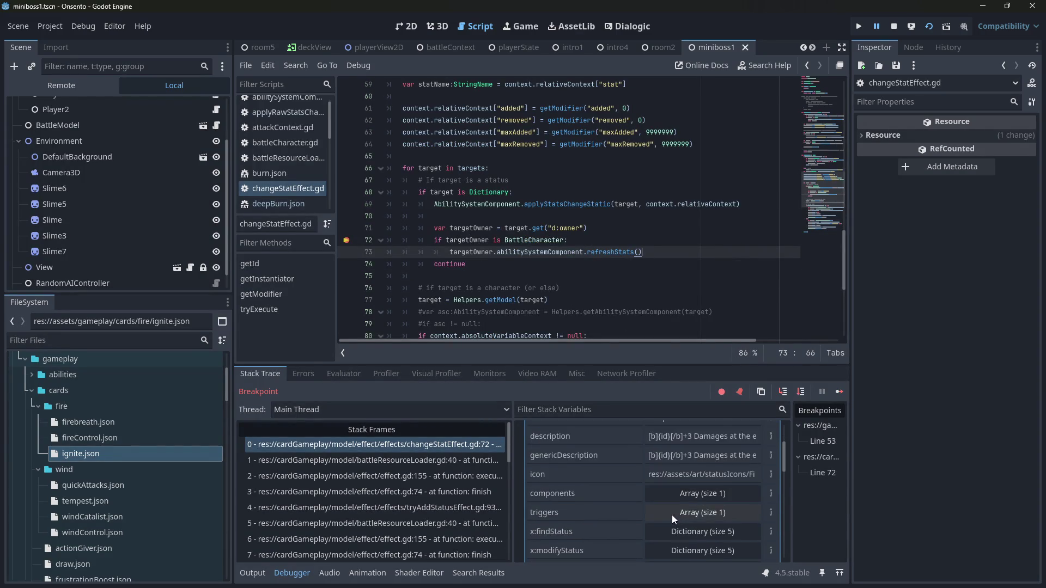
scroll(678, 498, "down", 3)
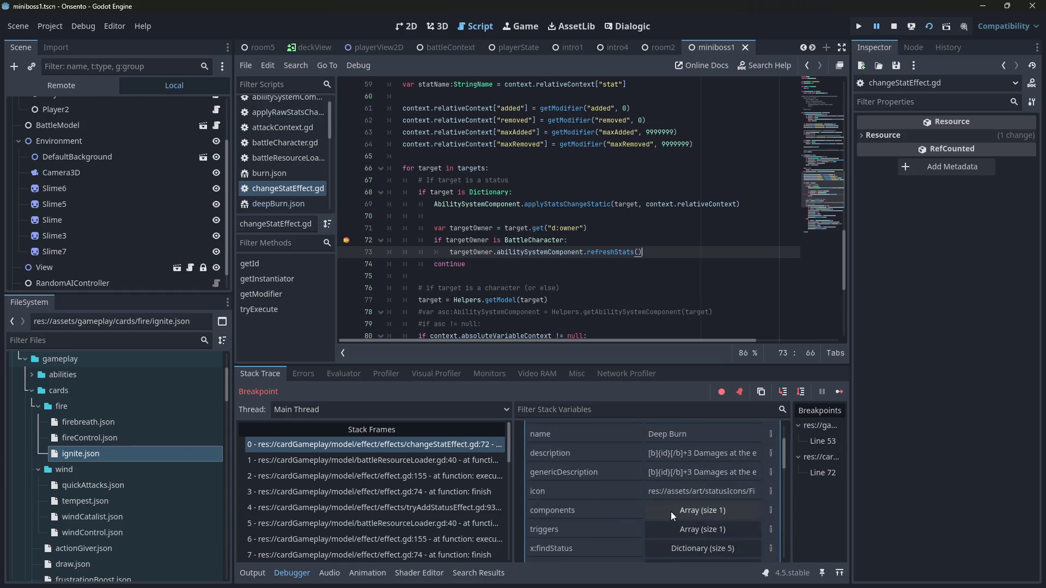
left_click(691, 503)
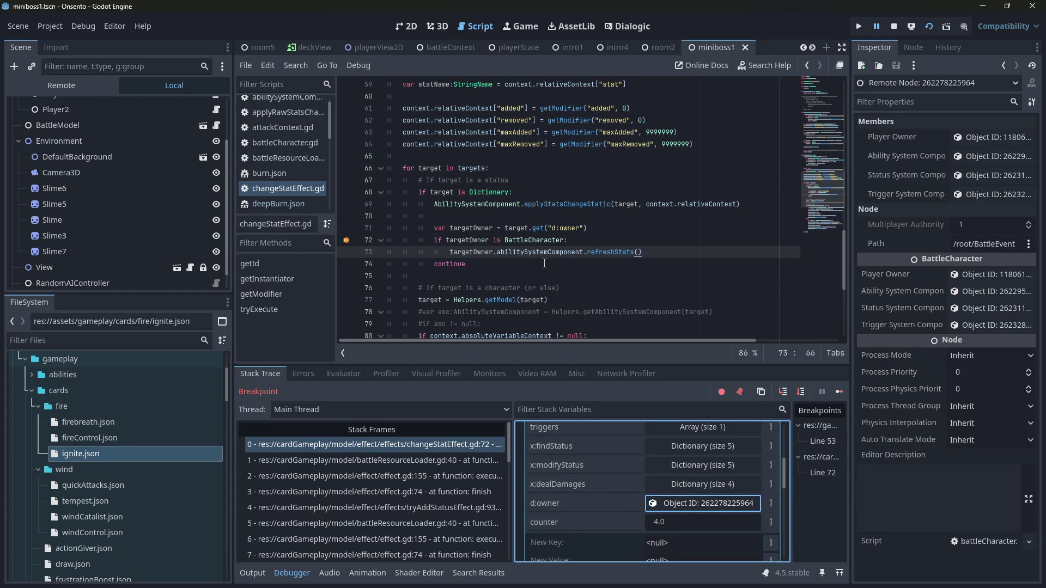
left_click(607, 253)
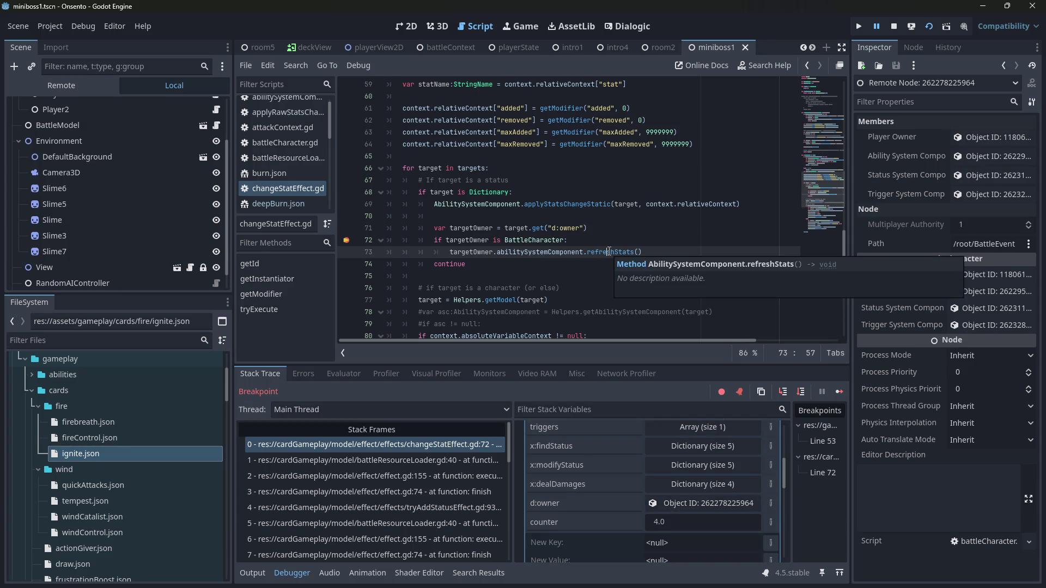
left_click(608, 251, "ctrl")
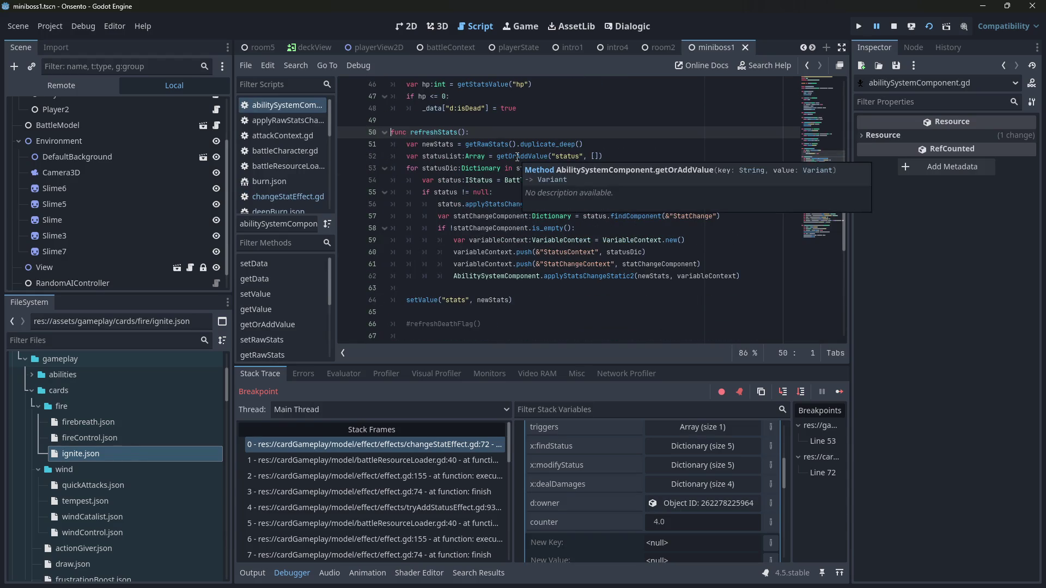
scroll(517, 157, "up", 2)
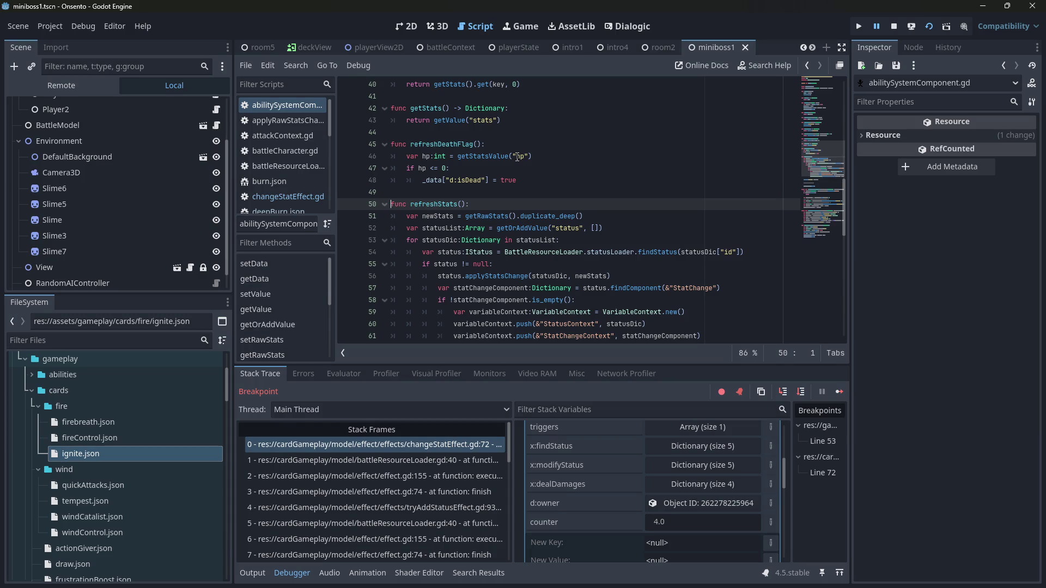
double_click(444, 145)
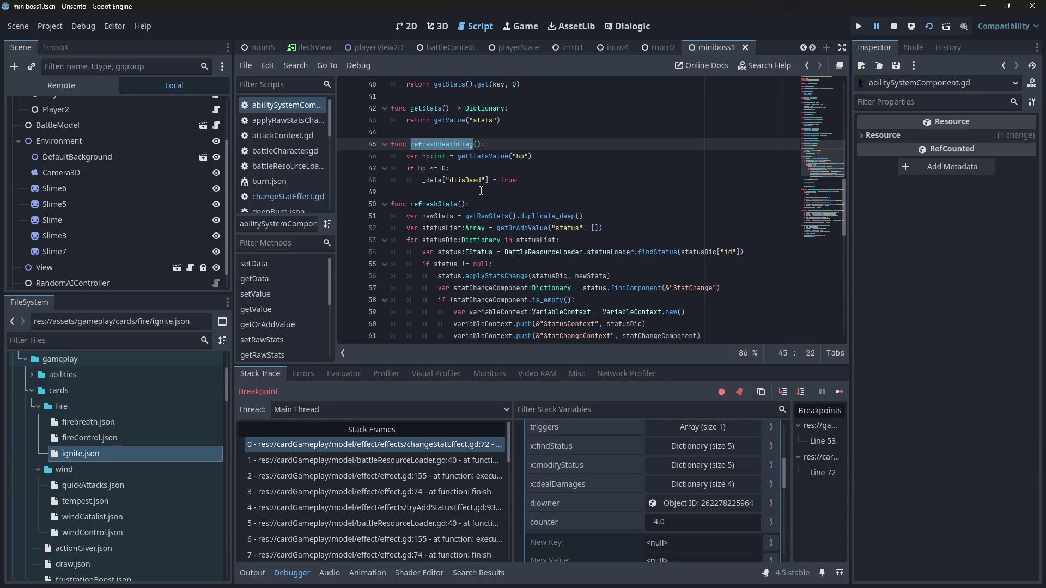
scroll(481, 191, "down", 1)
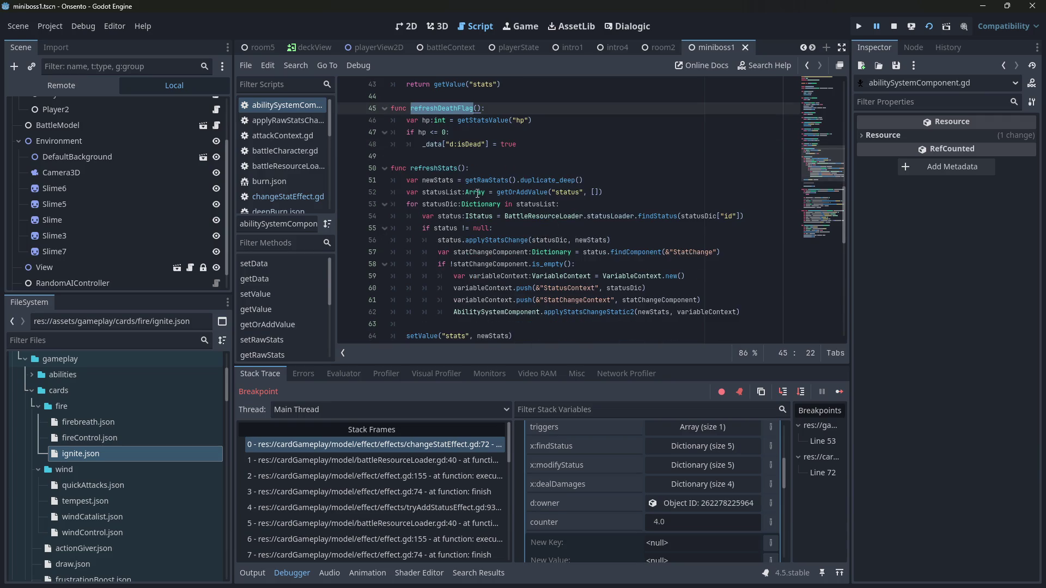
left_click(670, 217)
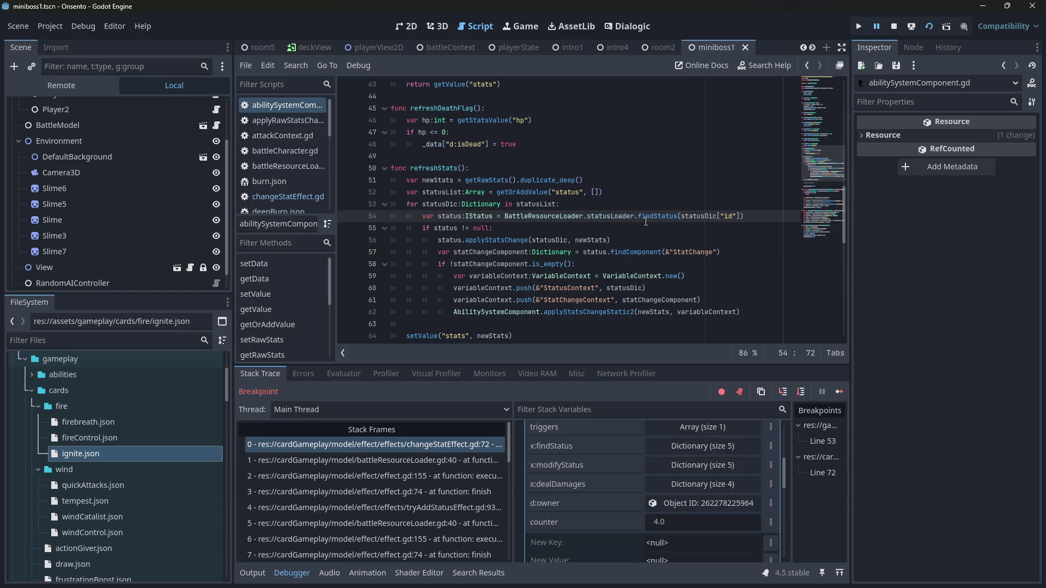
mouse_move(644, 221)
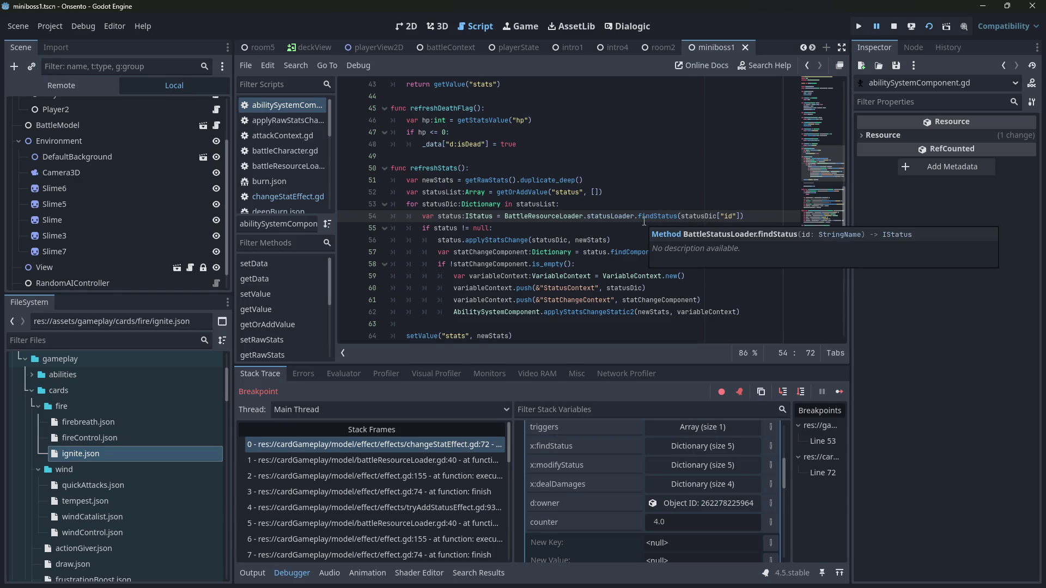
left_click(581, 314)
mouse_move(635, 250)
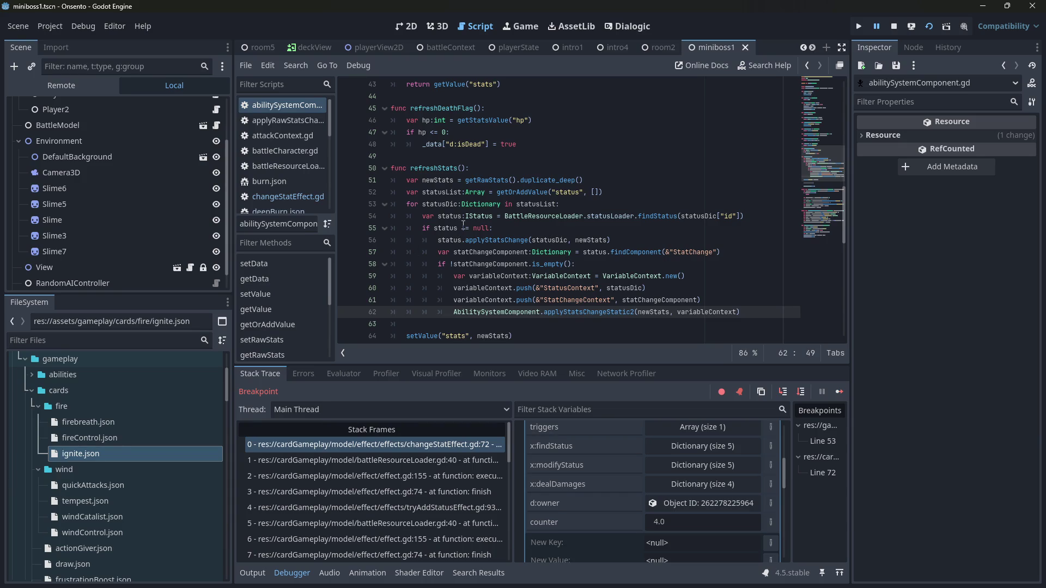
double_click(495, 265)
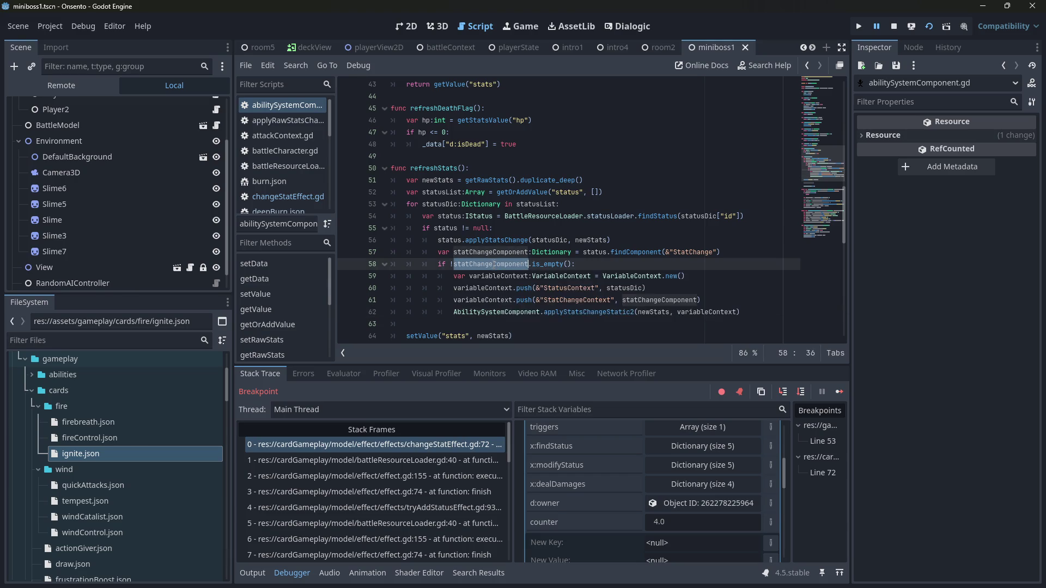
mouse_move(495, 268)
scroll(558, 211, "down", 1)
mouse_move(558, 212)
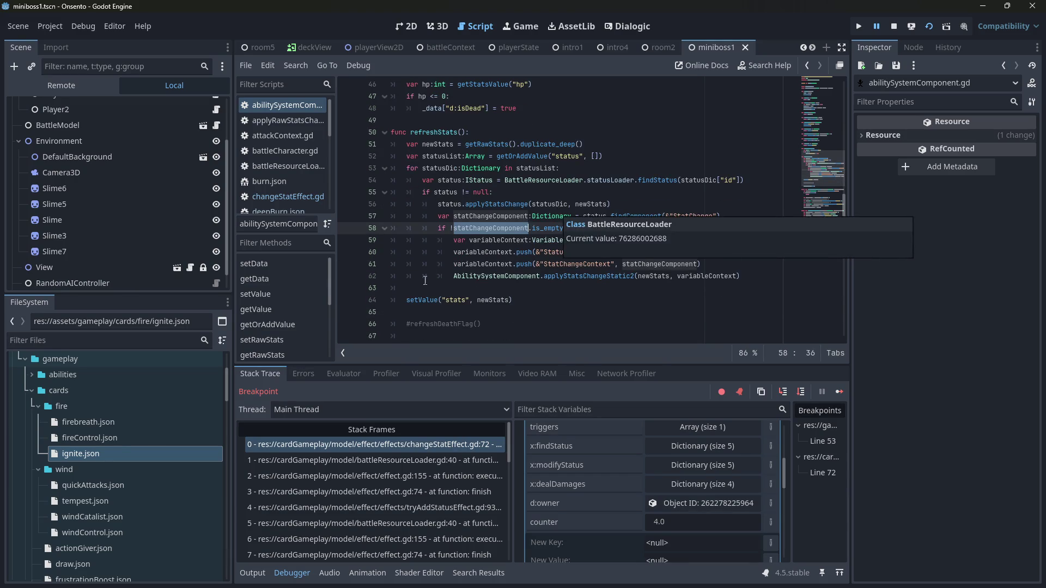
left_click(428, 298)
mouse_move(429, 295)
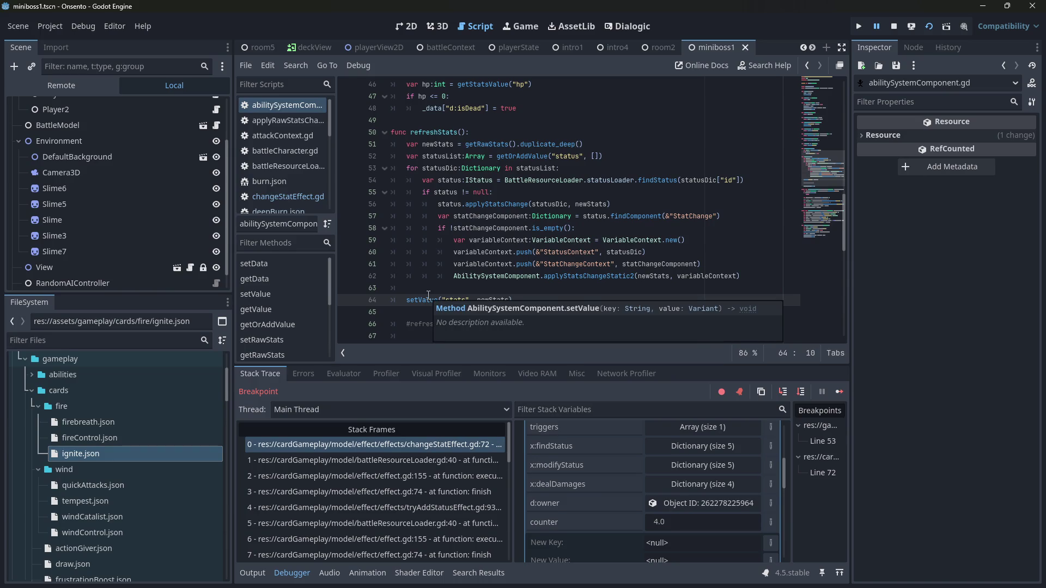
scroll(509, 182, "down", 4)
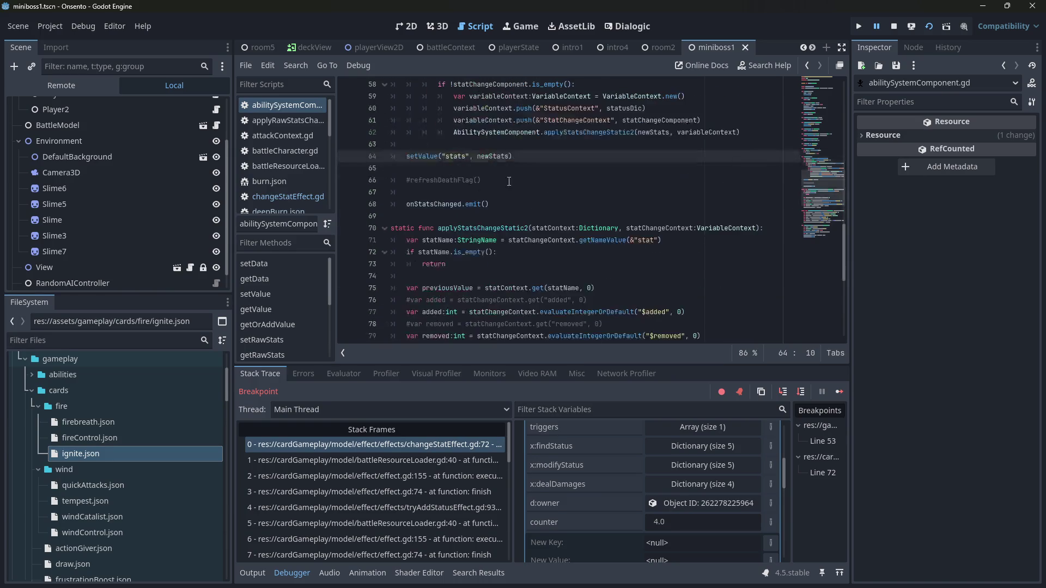
scroll(498, 176, "up", 8)
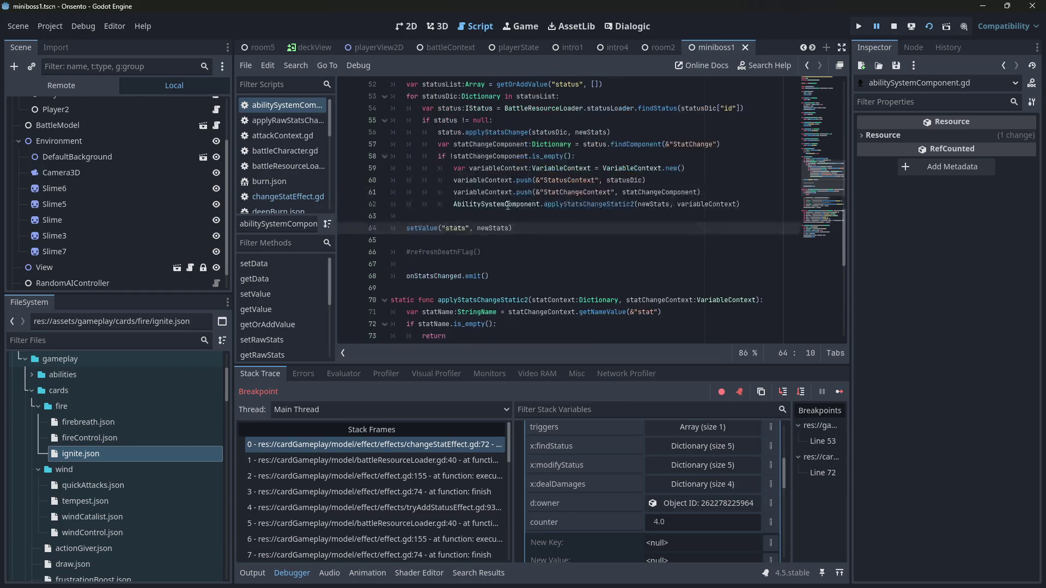
left_click(436, 460)
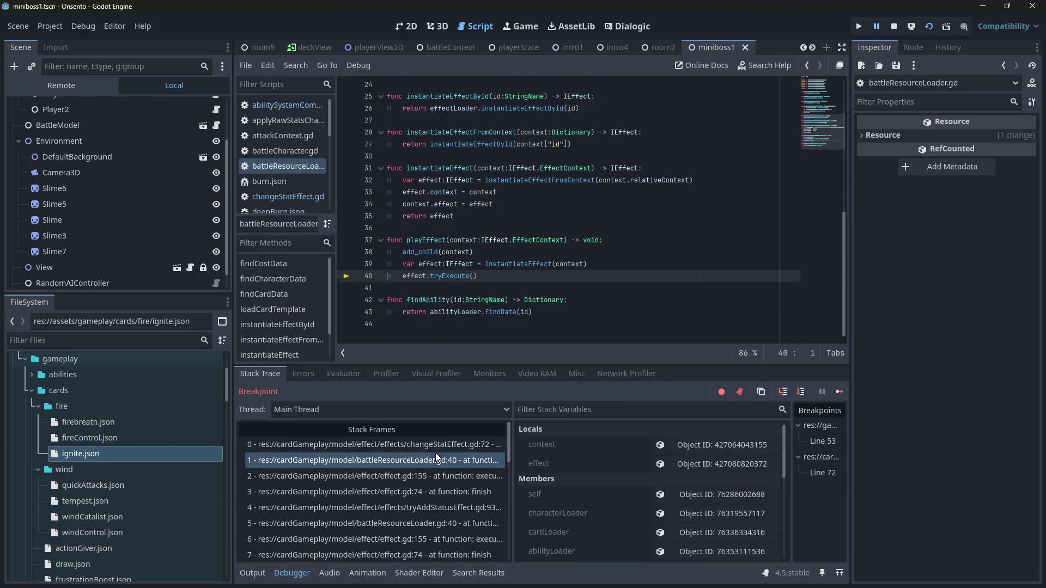
left_click(433, 447)
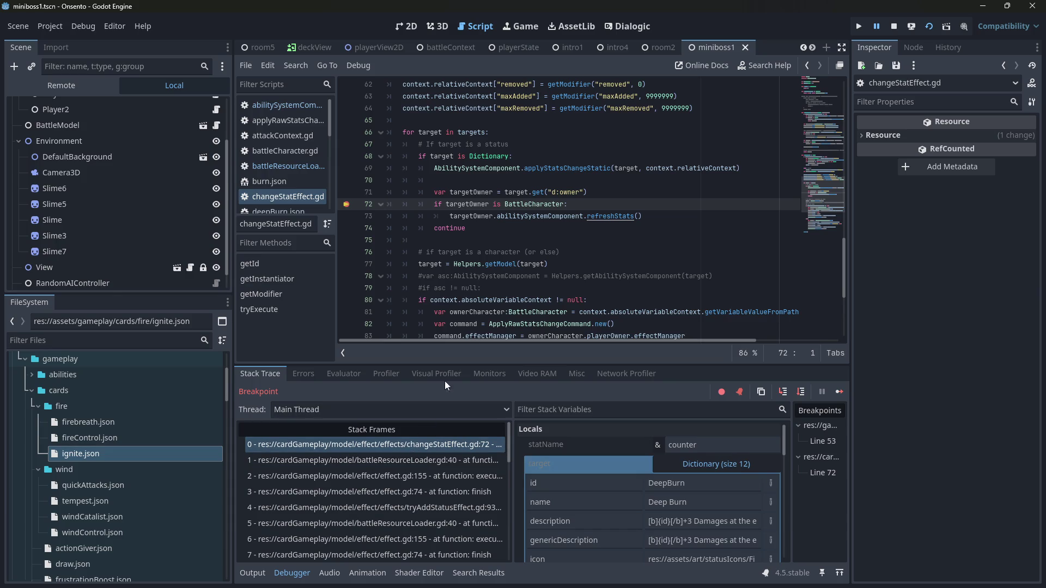
scroll(521, 264, "up", 1)
scroll(616, 305, "up", 1)
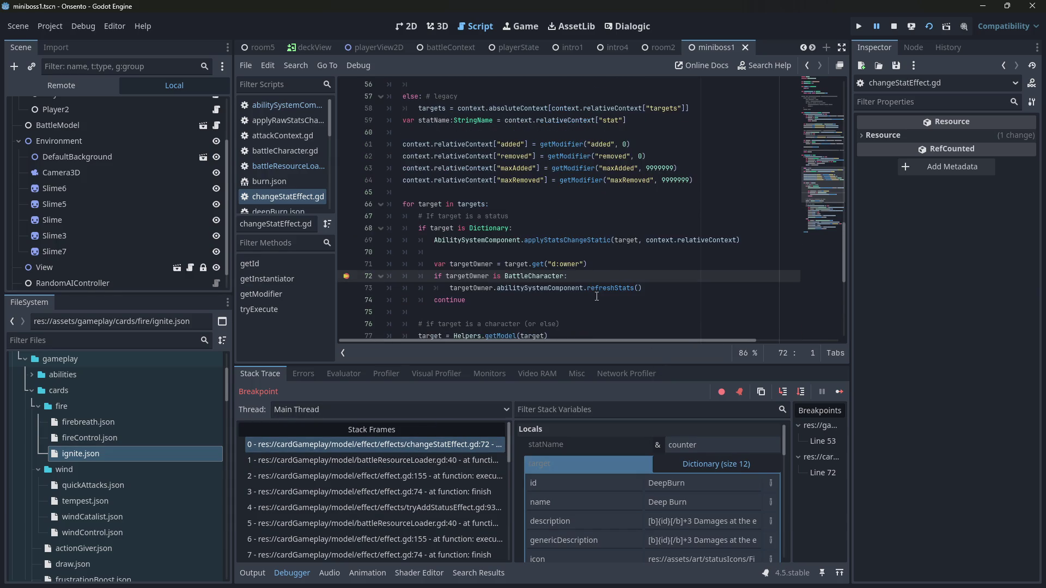
left_click(601, 288, "ctrl")
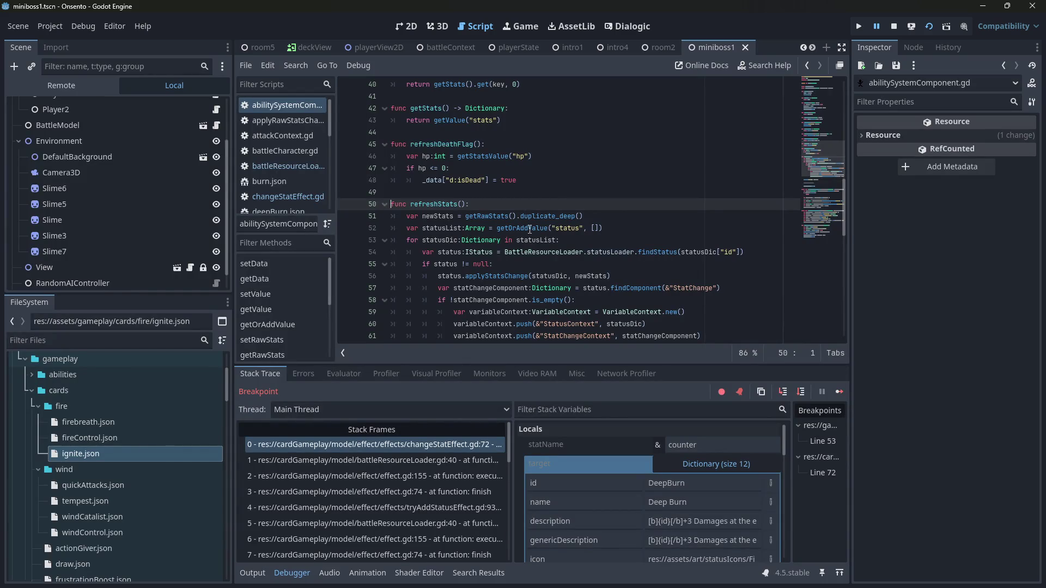
scroll(564, 241, "down", 1)
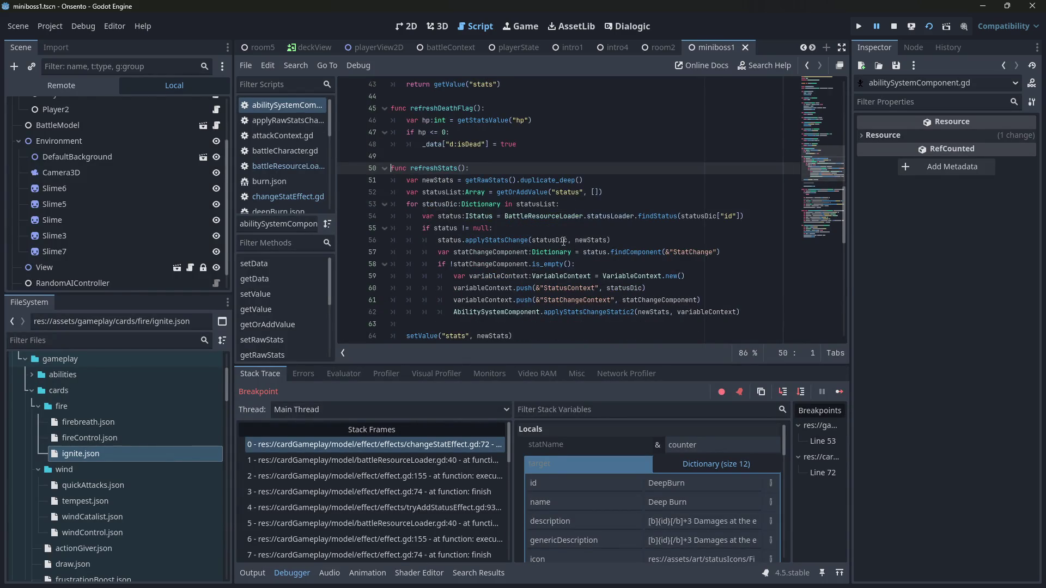
scroll(563, 240, "down", 4)
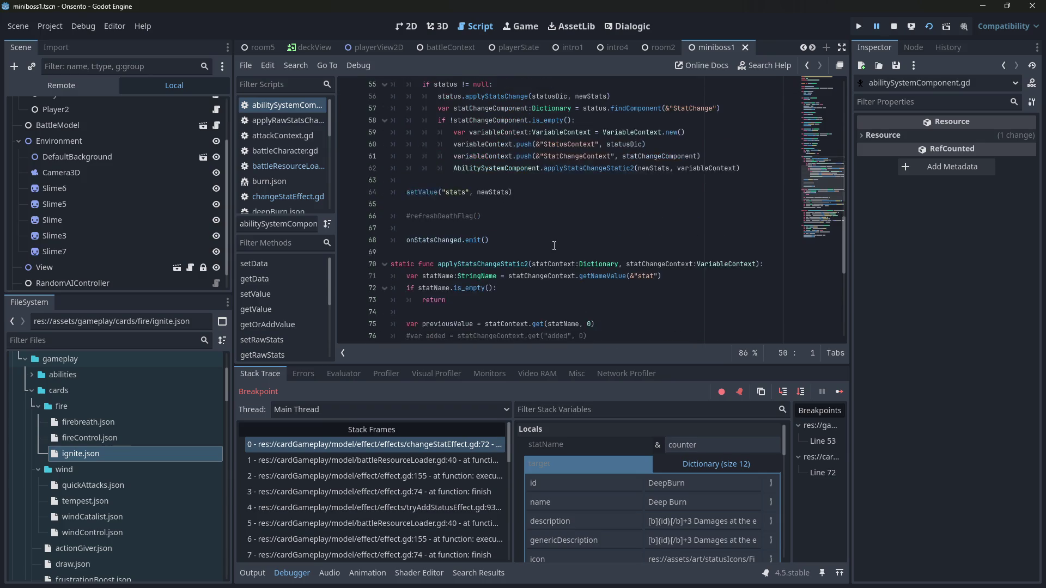
scroll(554, 245, "up", 3)
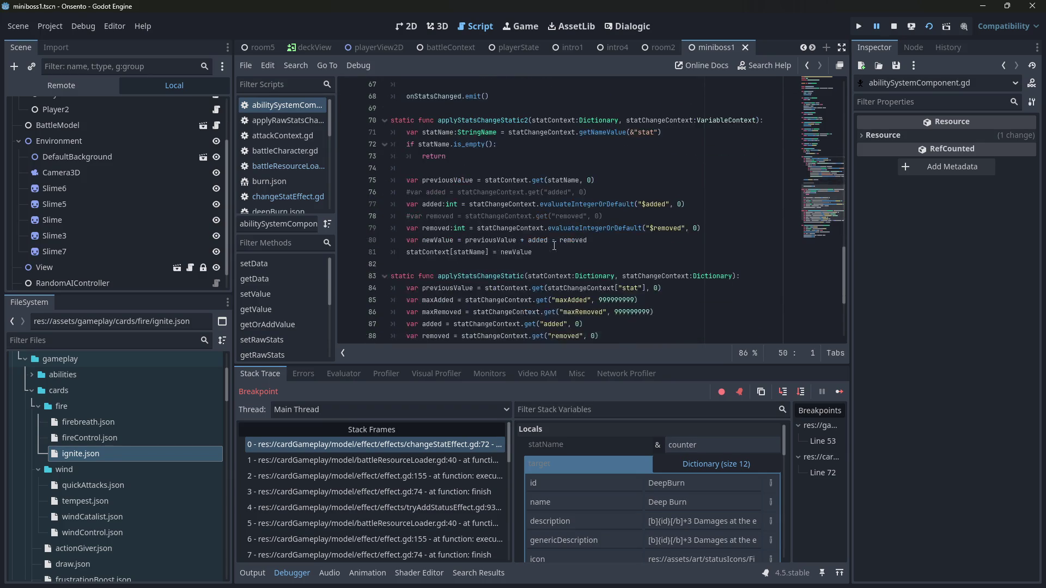
left_click(555, 243)
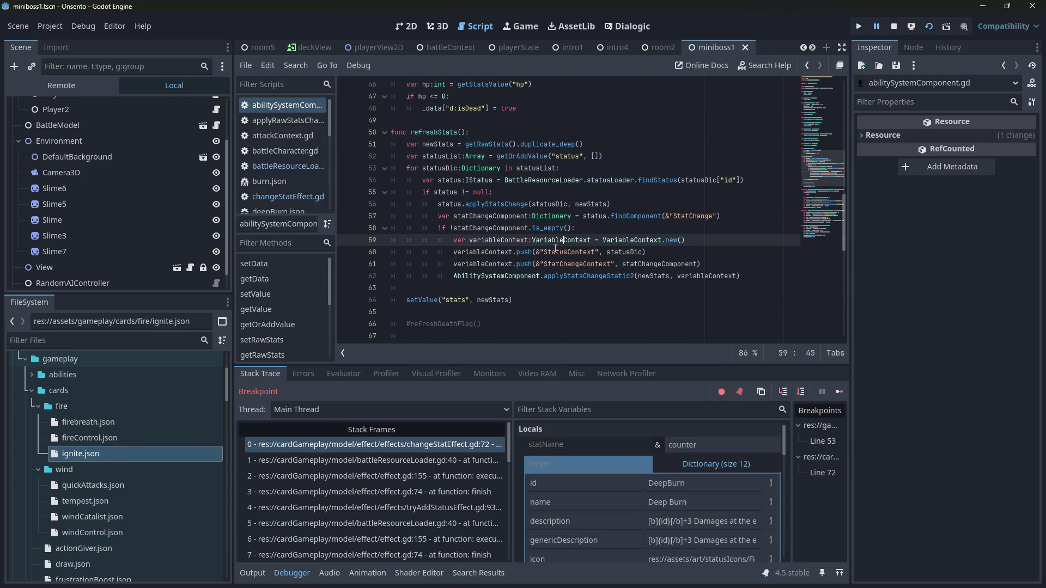
left_click(578, 276)
left_click(578, 276, "ctrl")
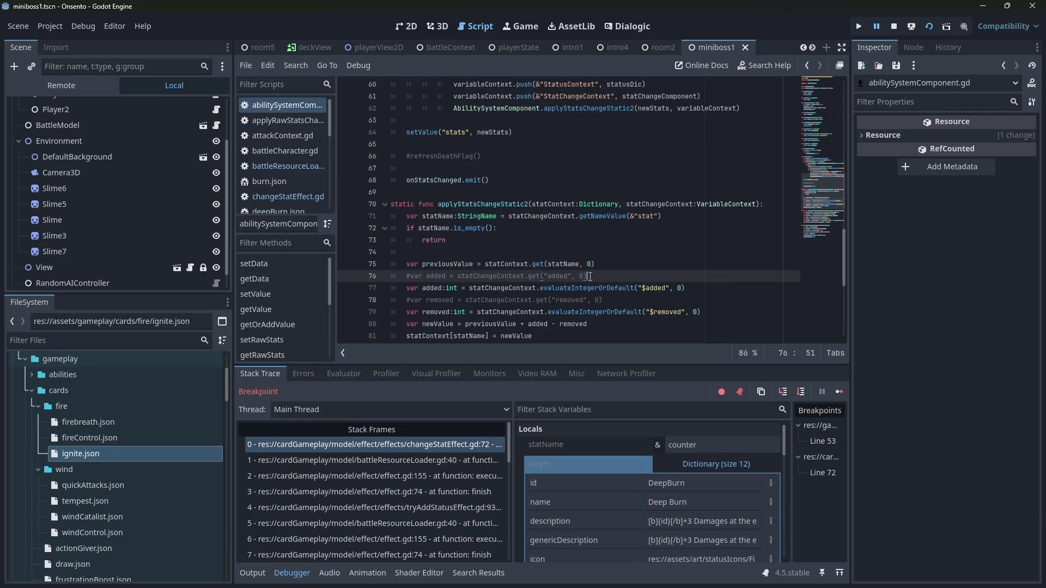
scroll(678, 283, "down", 1)
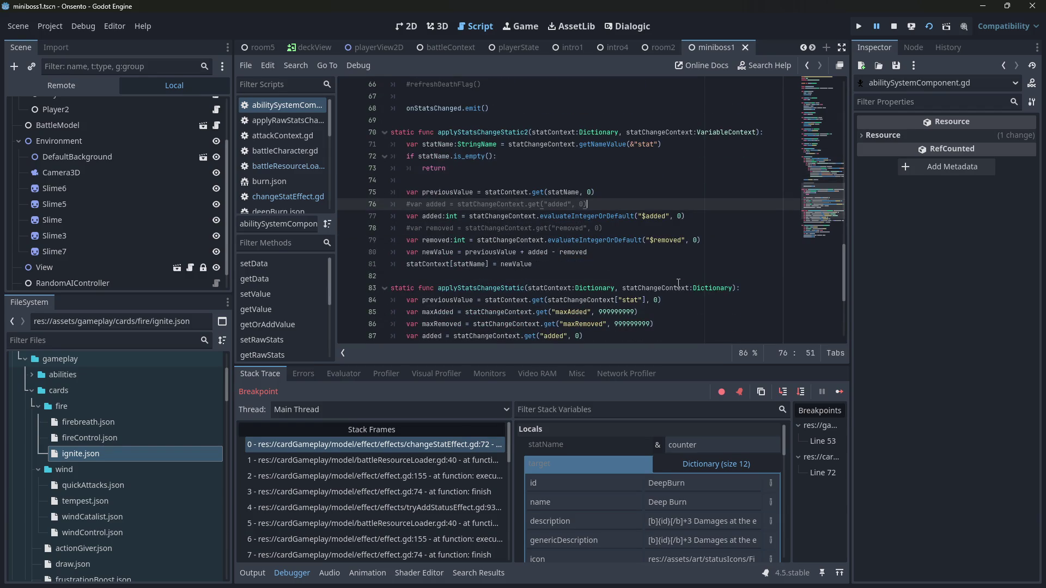
scroll(678, 283, "up", 7)
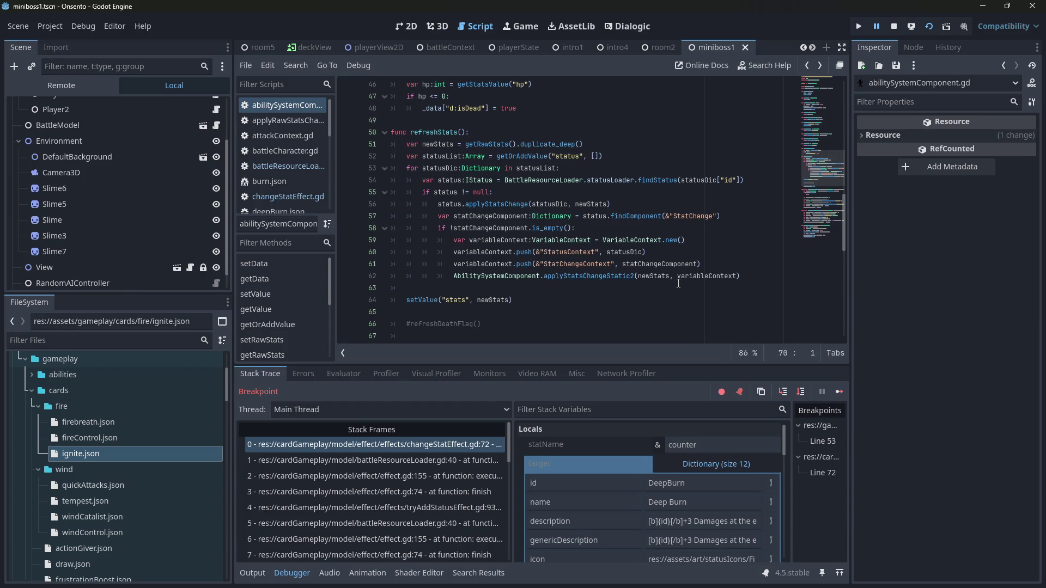
scroll(694, 241, "up", 15)
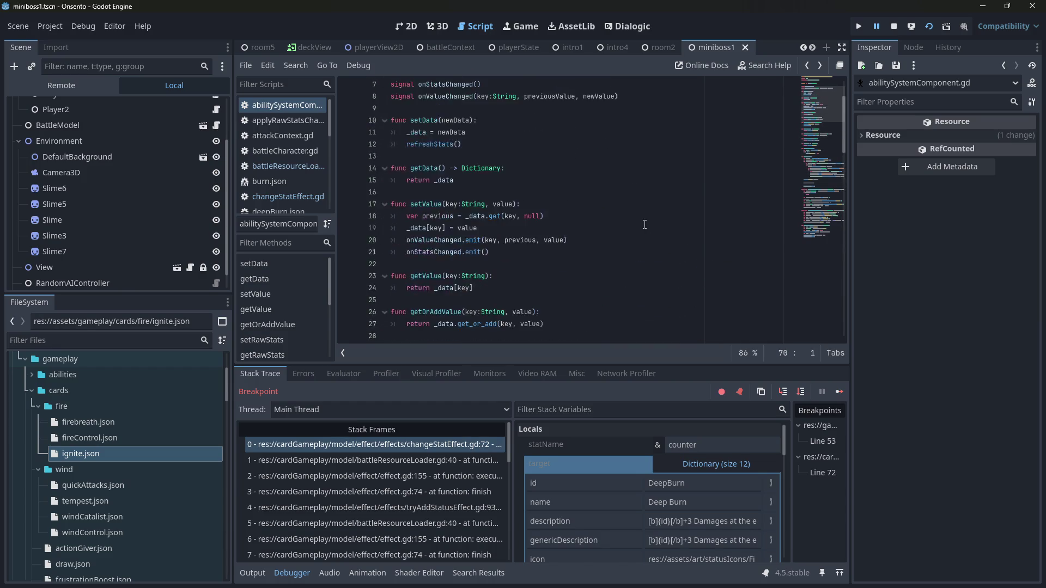
scroll(605, 213, "down", 6)
scroll(571, 191, "up", 6)
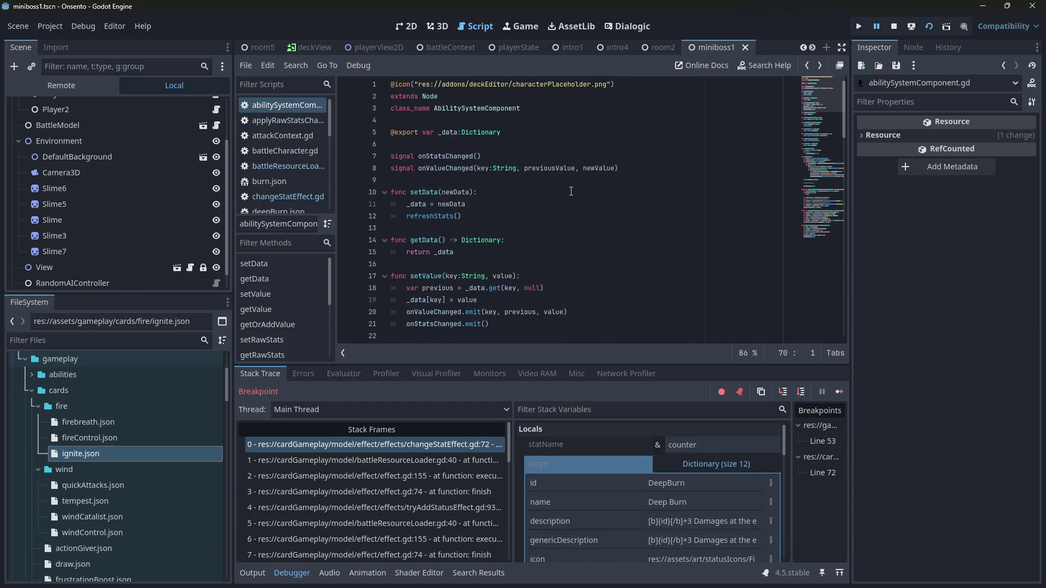
scroll(571, 191, "down", 20)
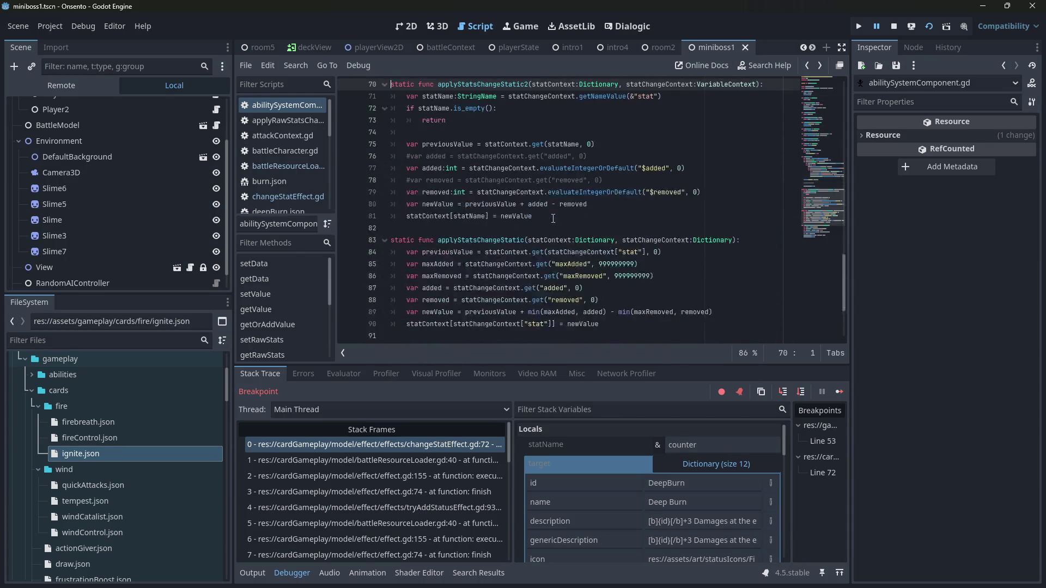
scroll(553, 218, "up", 1)
scroll(553, 218, "down", 4)
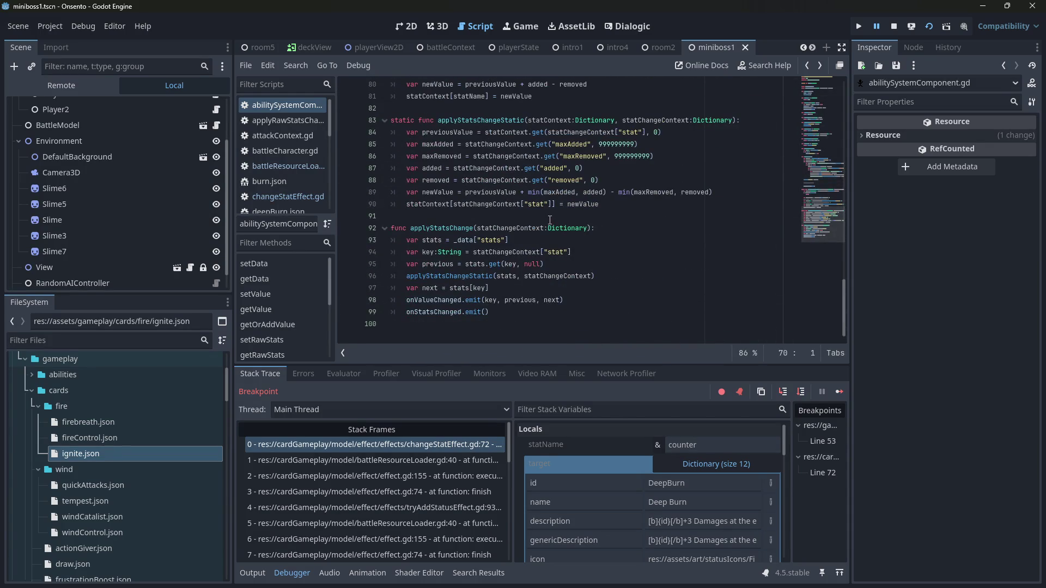
scroll(549, 220, "up", 1)
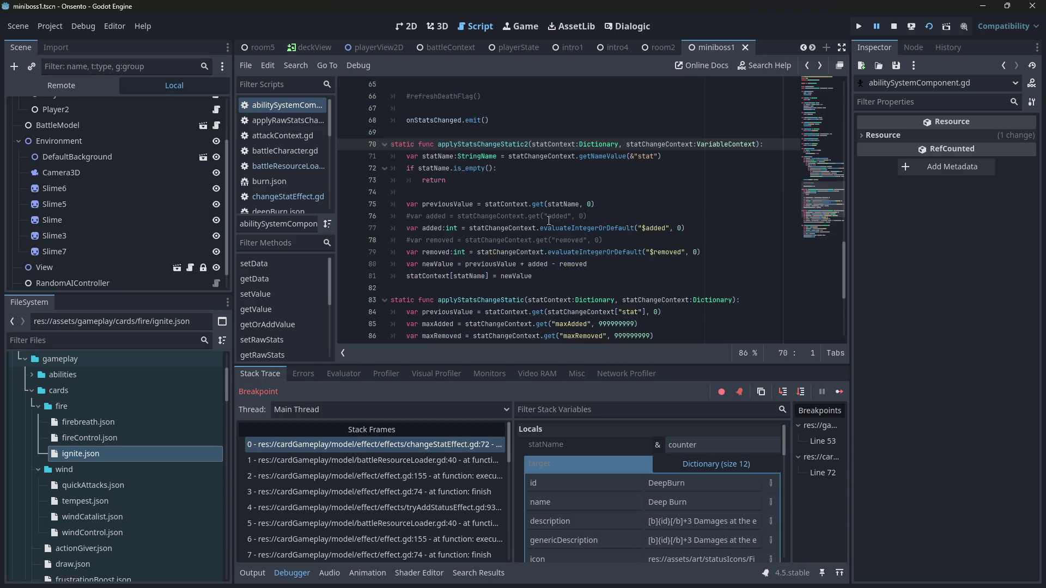
- Add targetOwner.statusSystemComponent.refreshStatusList() as line 74 of changeStatEffect.gd
left_click(429, 444)
double_click(489, 219)
key("ctrl+c")
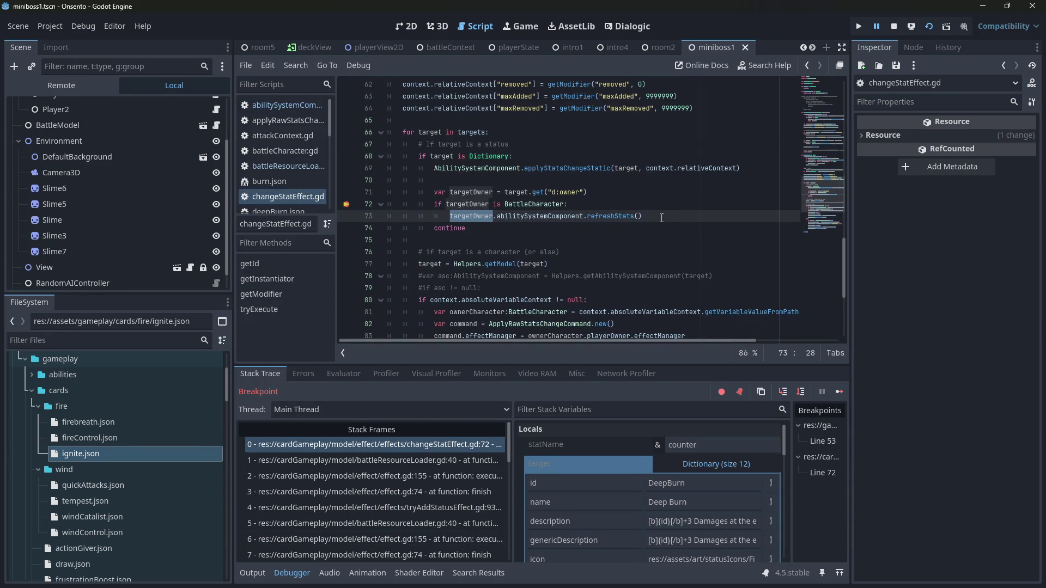
left_click(661, 218)
key("Return")
key("ctrl+v")
type(".sta")
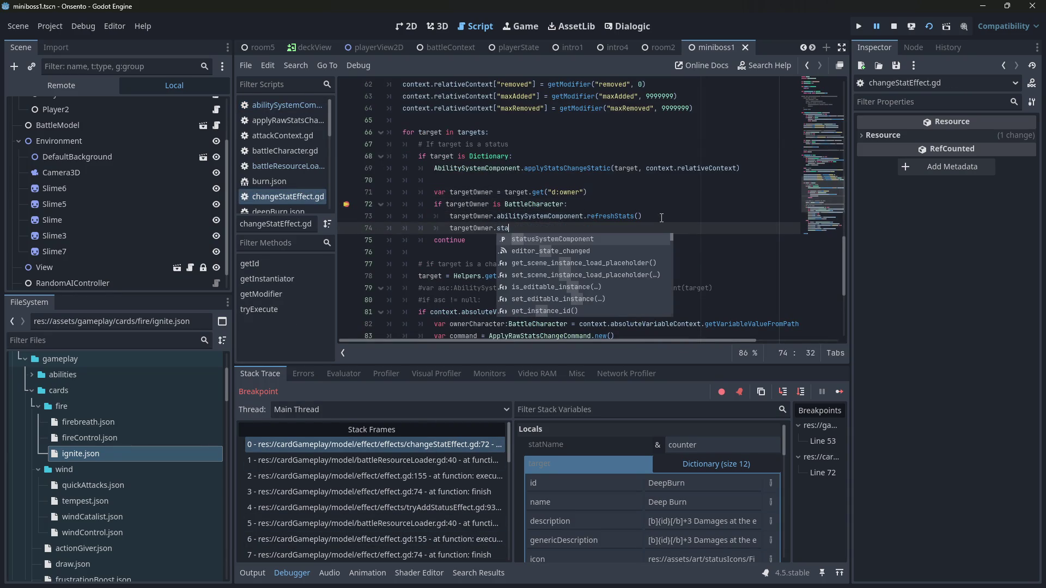
key("Return")
type(".")
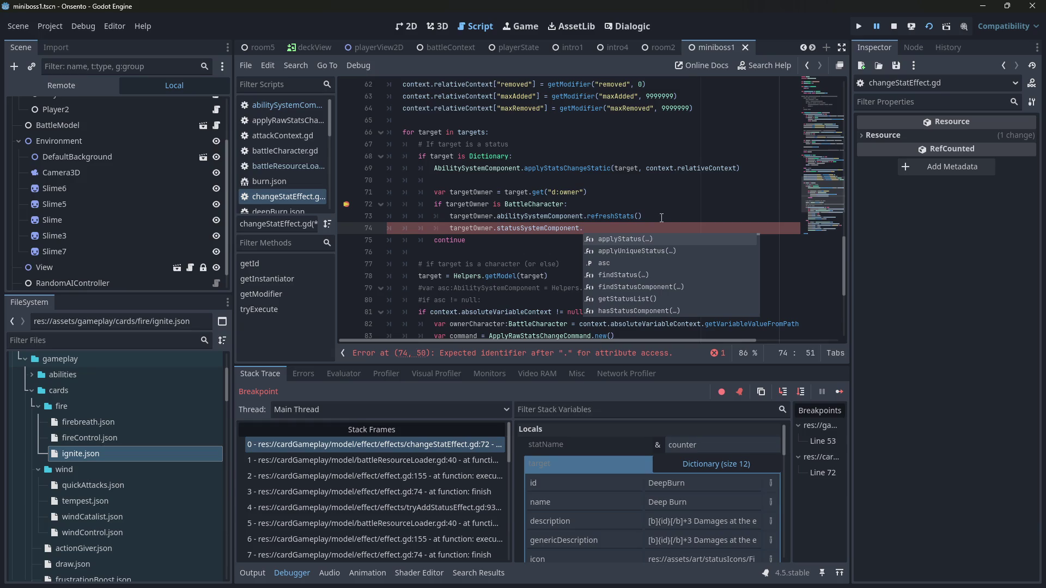
key("Down")
key("Down")
key("Down")
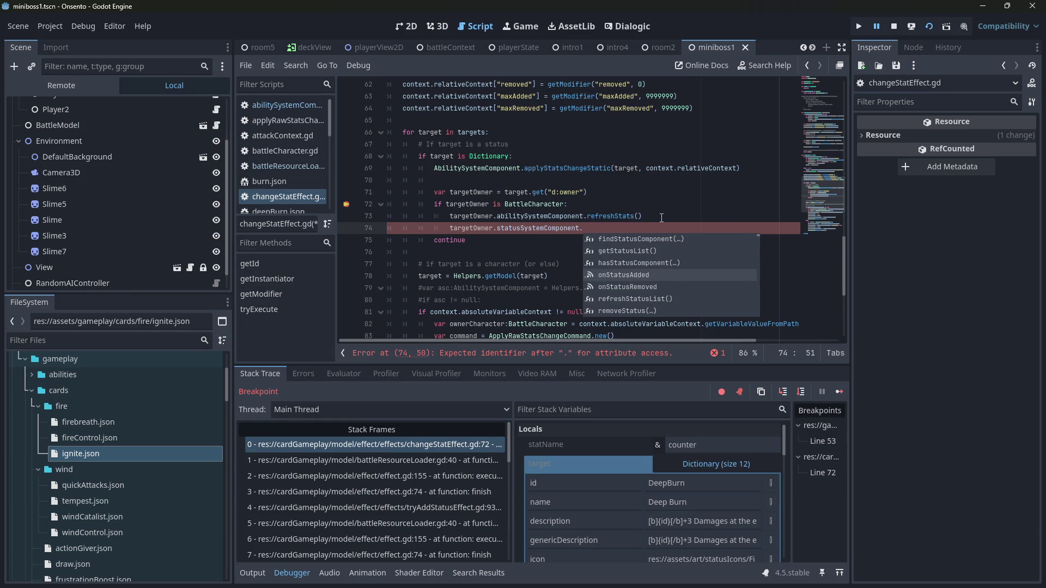
key("Down")
key("Down")
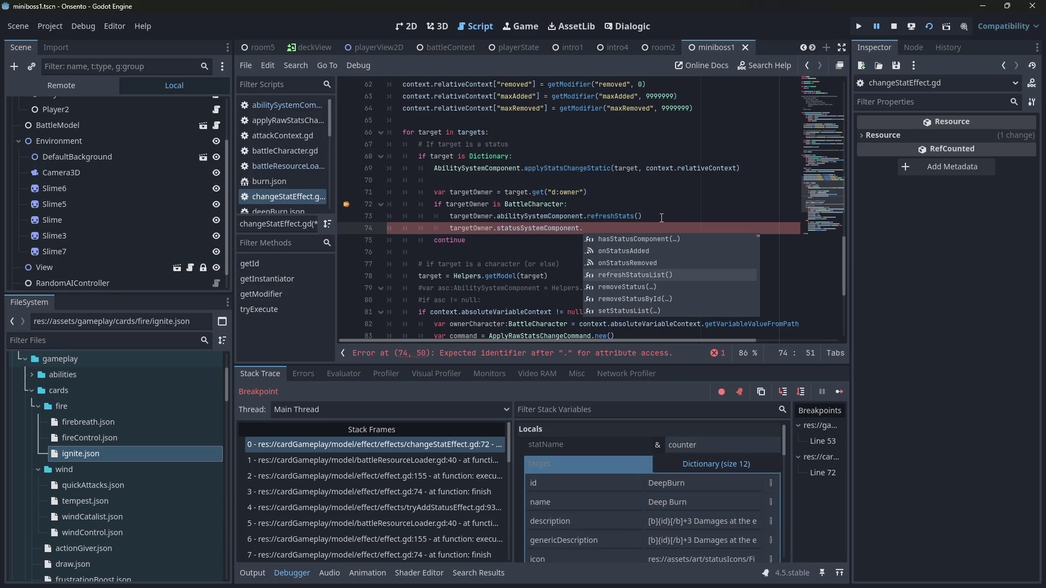
key("Return")
- Look at the refreshStatusList definition, then return to line 74
left_click(605, 228, "ctrl")
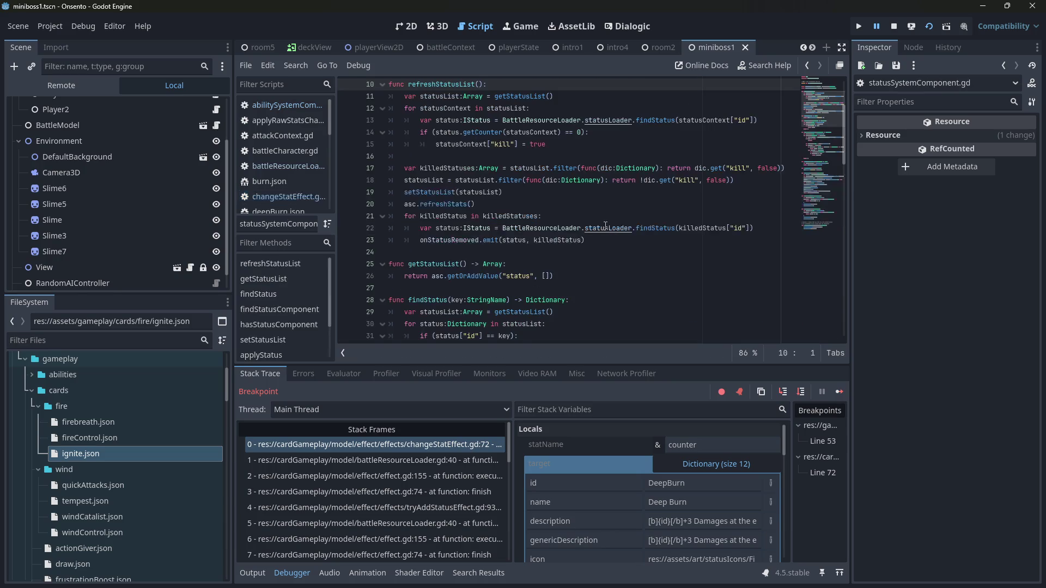
scroll(599, 221, "up", 1)
mouse_move(592, 212)
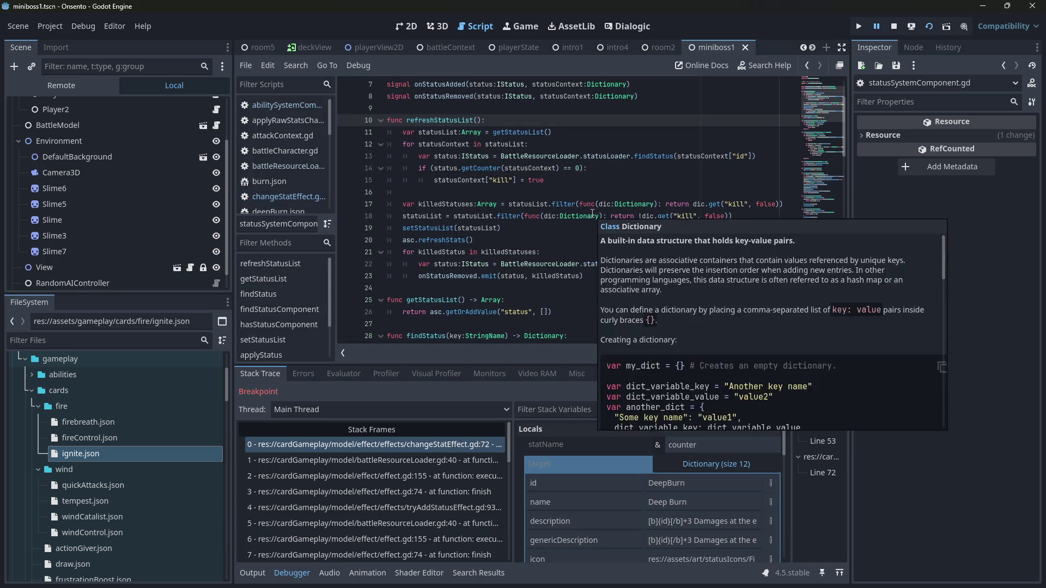
key("alt+Left")
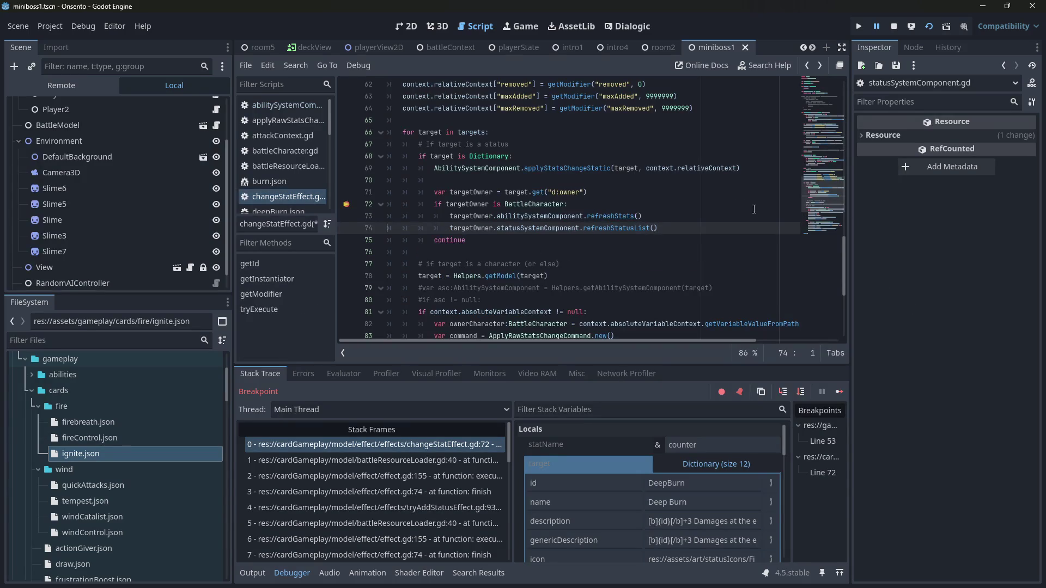
- Remove the line 72 breakpoint, resume execution, and relaunch the game to test the fix
left_click(345, 205)
mouse_move(466, 240)
left_mouse_down()
mouse_move(390, 228)
mouse_move(362, 184)
left_mouse_up()
left_click(626, 144)
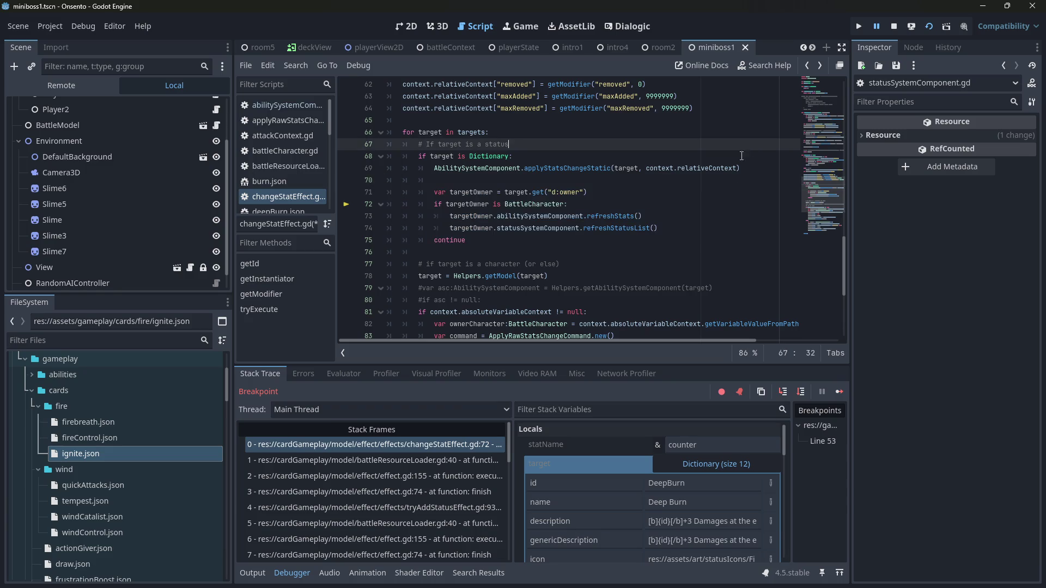
left_click(839, 392)
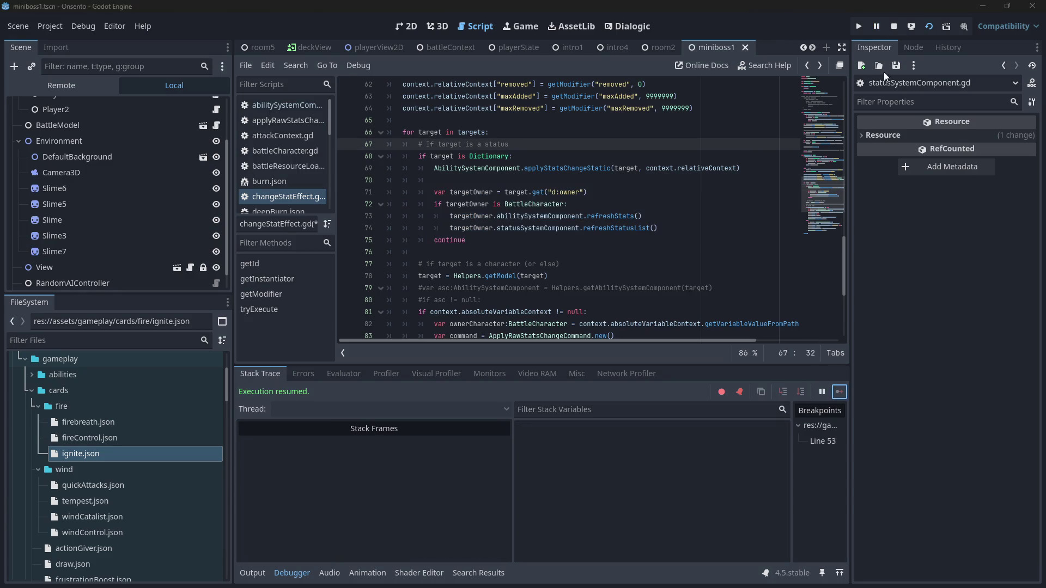
left_click(927, 29)
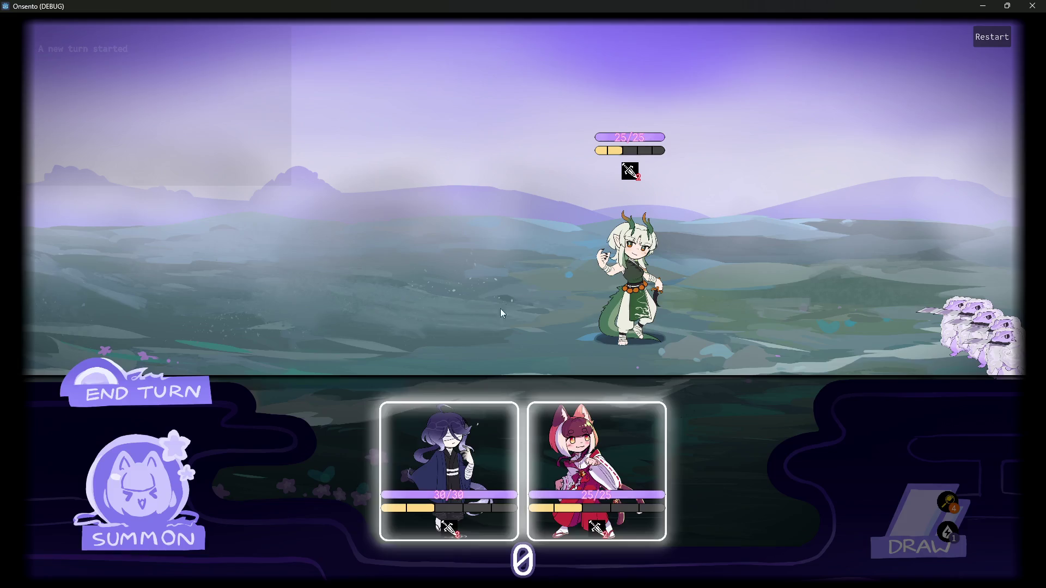
- Position the characters and play Fire Control on the purple-haired and middle allies
left_click_drag(450, 472, 458, 212)
left_click_drag(561, 458, 343, 248)
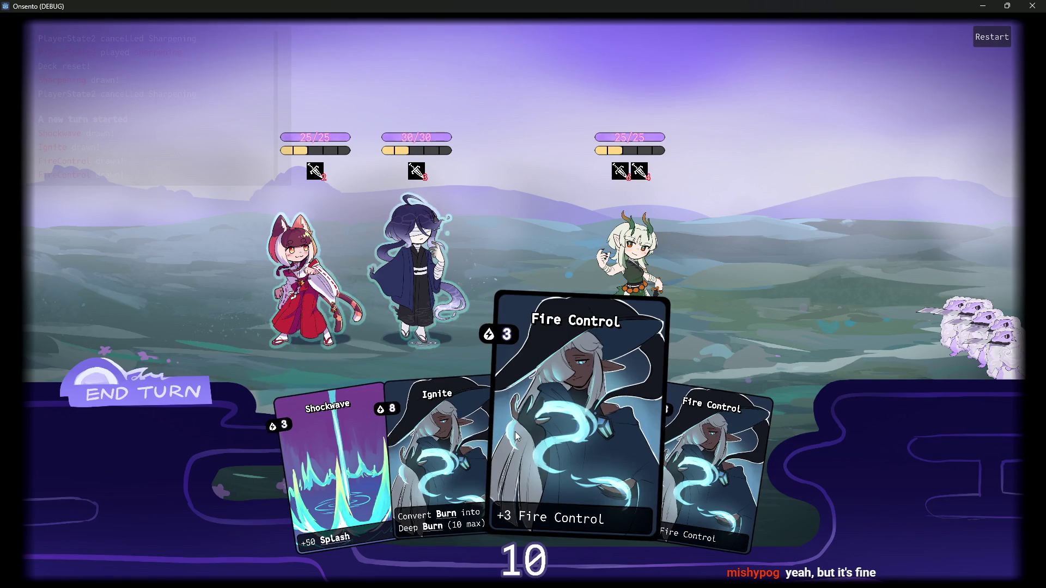
left_click_drag(577, 444, 441, 316)
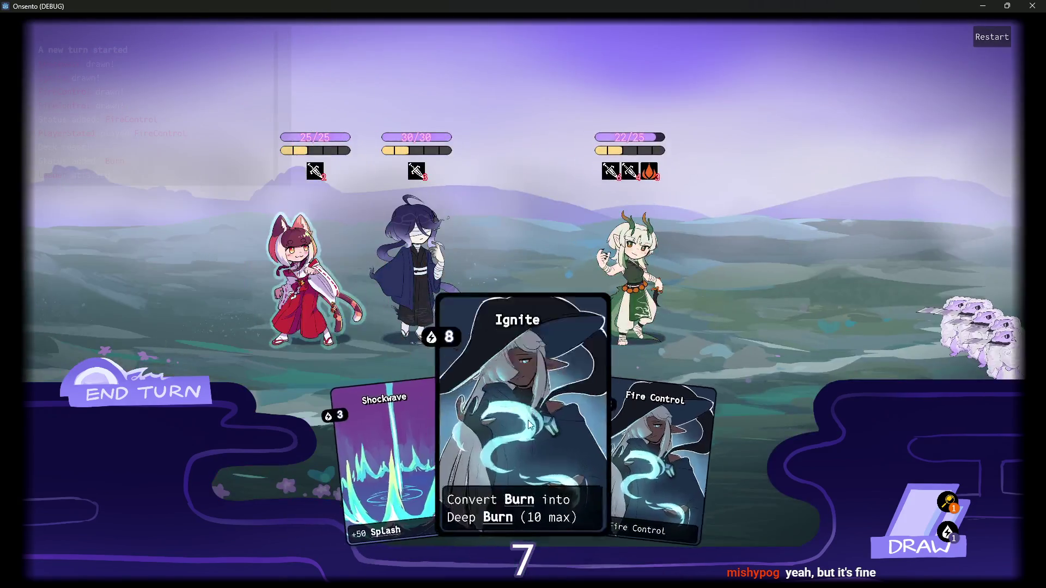
mouse_move(528, 420)
left_mouse_down()
mouse_move(627, 272)
mouse_move(521, 406)
mouse_move(632, 273)
left_mouse_up()
left_click_drag(627, 425, 392, 267)
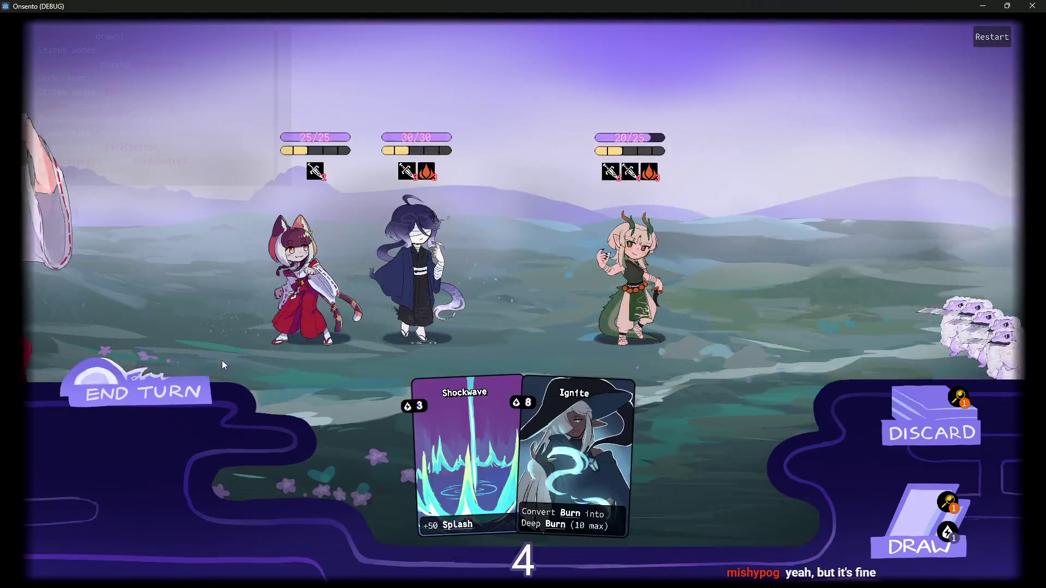
- End the turn, then play Ignite on the dragon to add Deep Burn
left_click(207, 376)
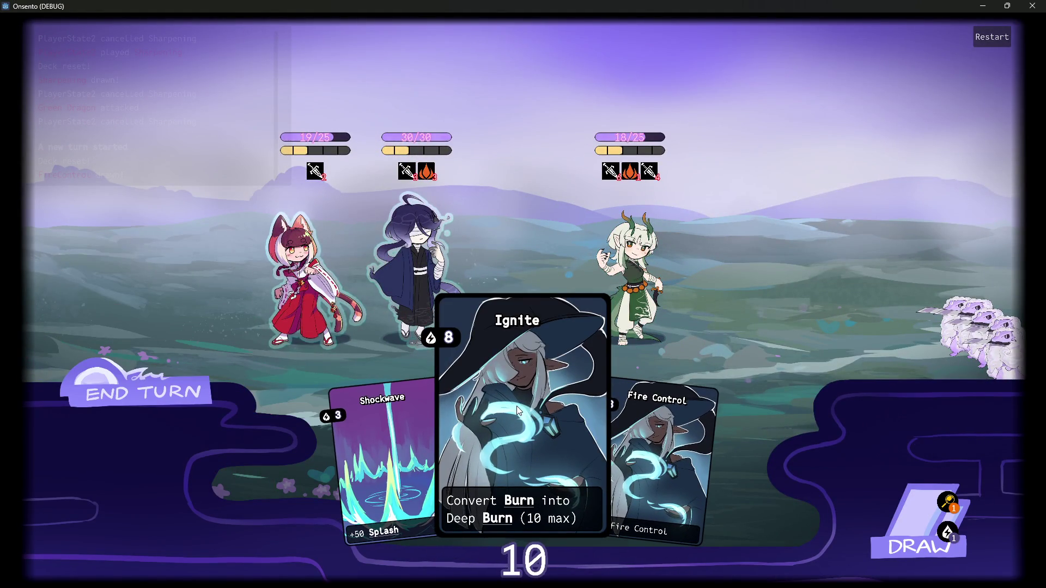
left_click_drag(516, 406, 673, 256)
mouse_move(658, 172)
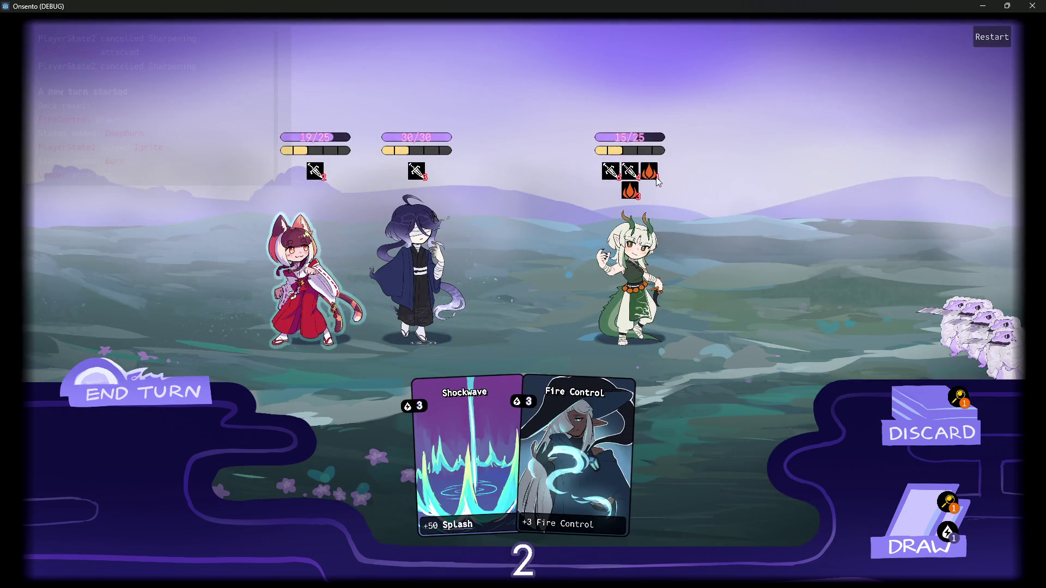
- End the turn past the draw warning, then check the status and intent tooltips
mouse_move(636, 190)
left_click(164, 401)
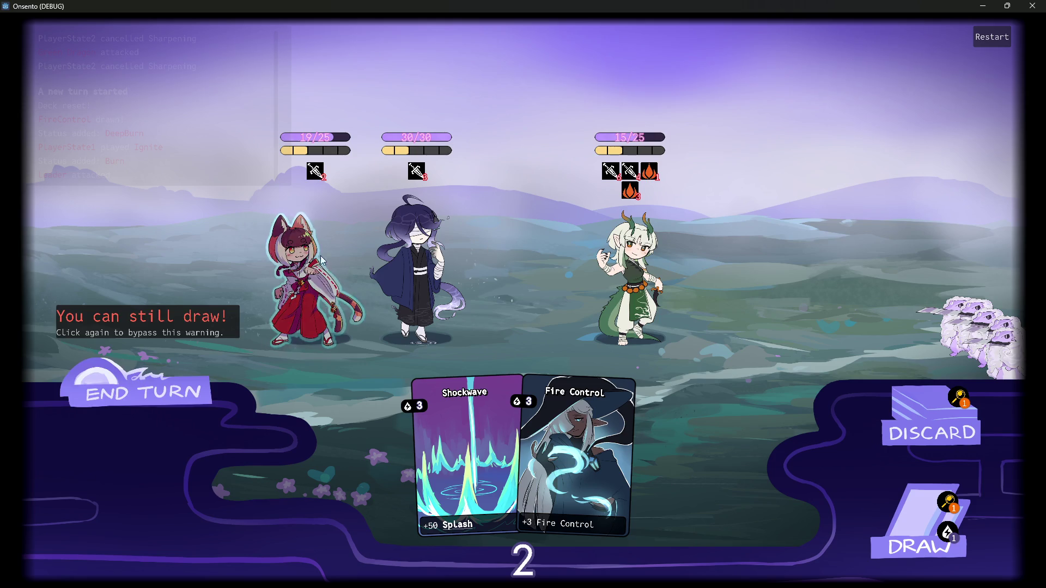
left_click(136, 399)
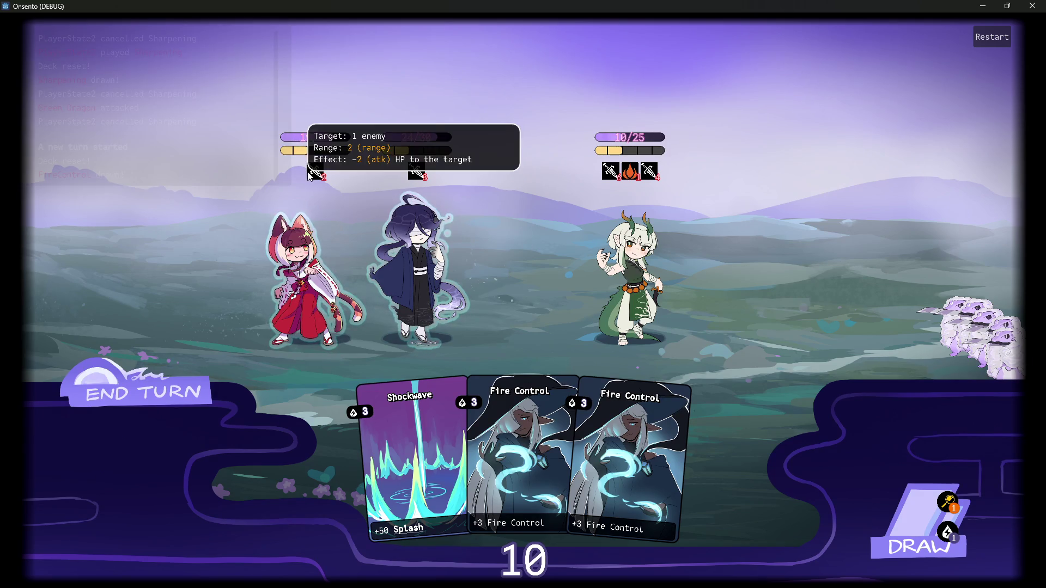
mouse_move(416, 171)
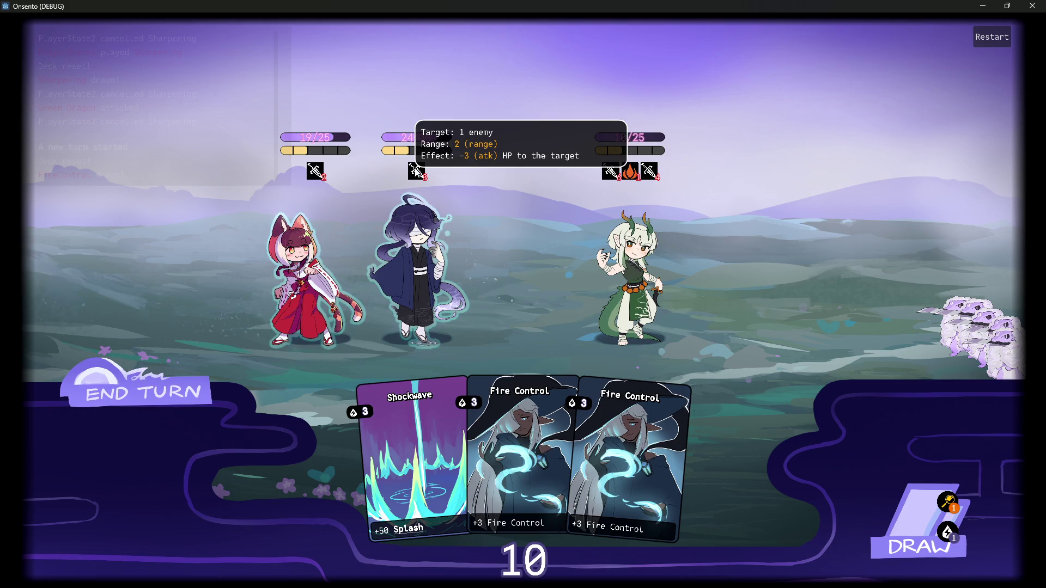
mouse_move(315, 179)
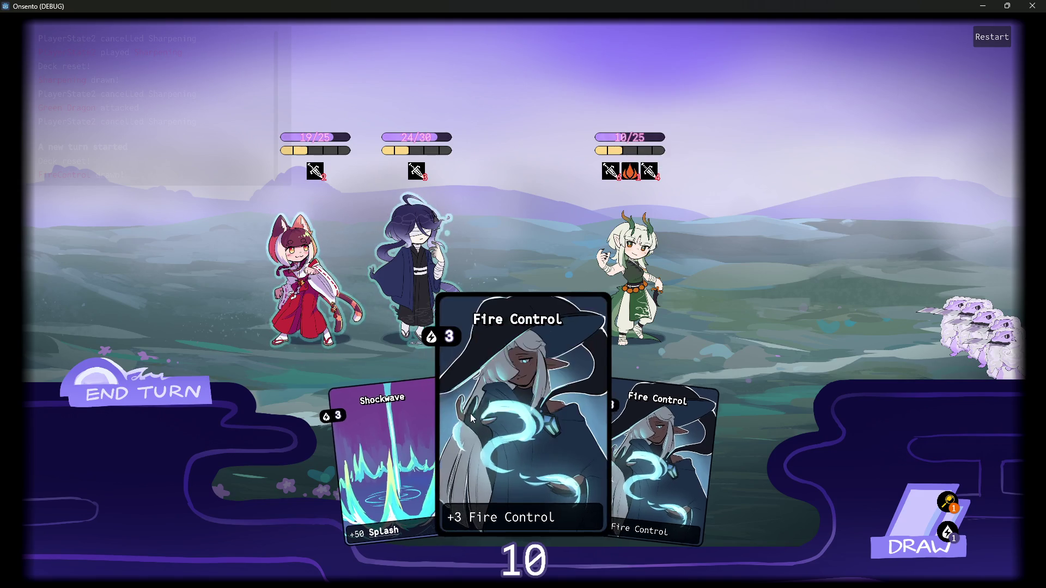
mouse_move(623, 141)
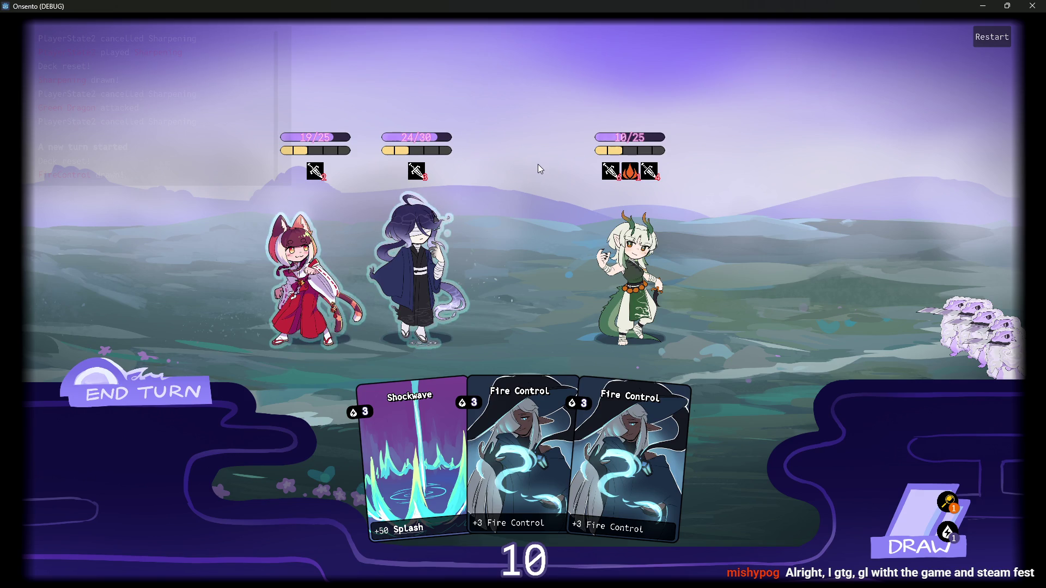
mouse_move(422, 170)
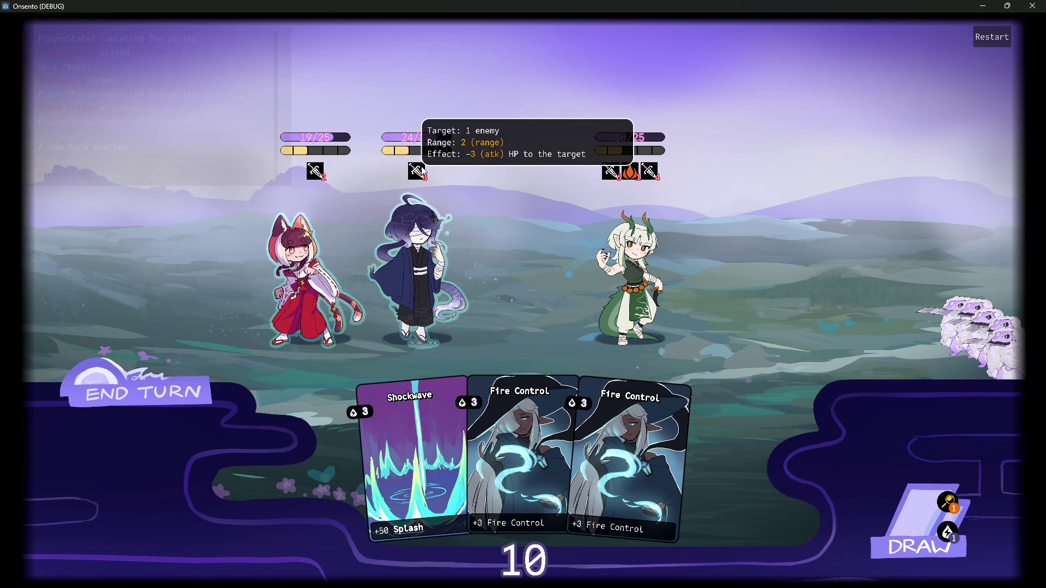
mouse_move(404, 152)
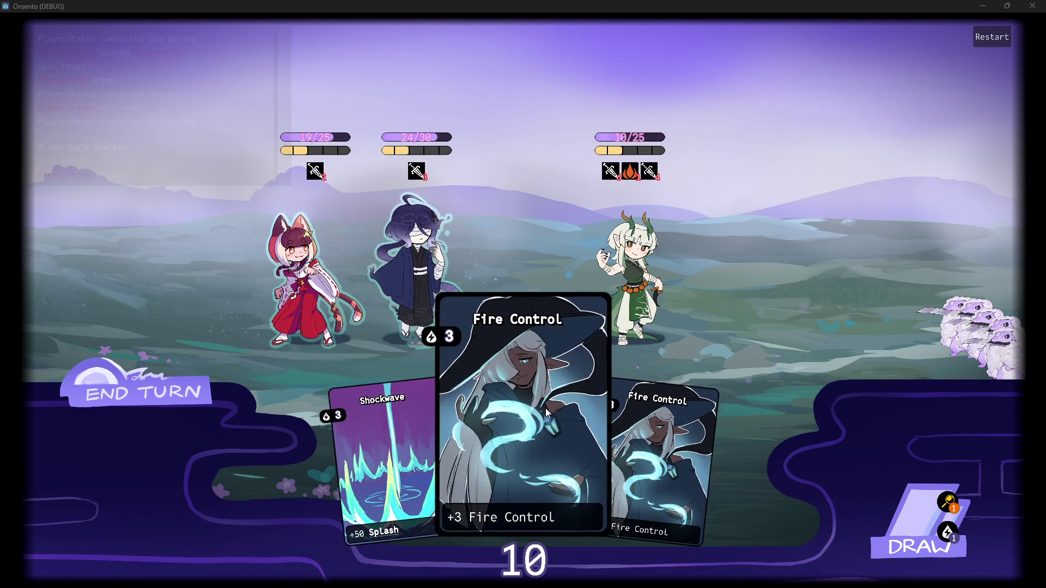
mouse_move(224, 147)
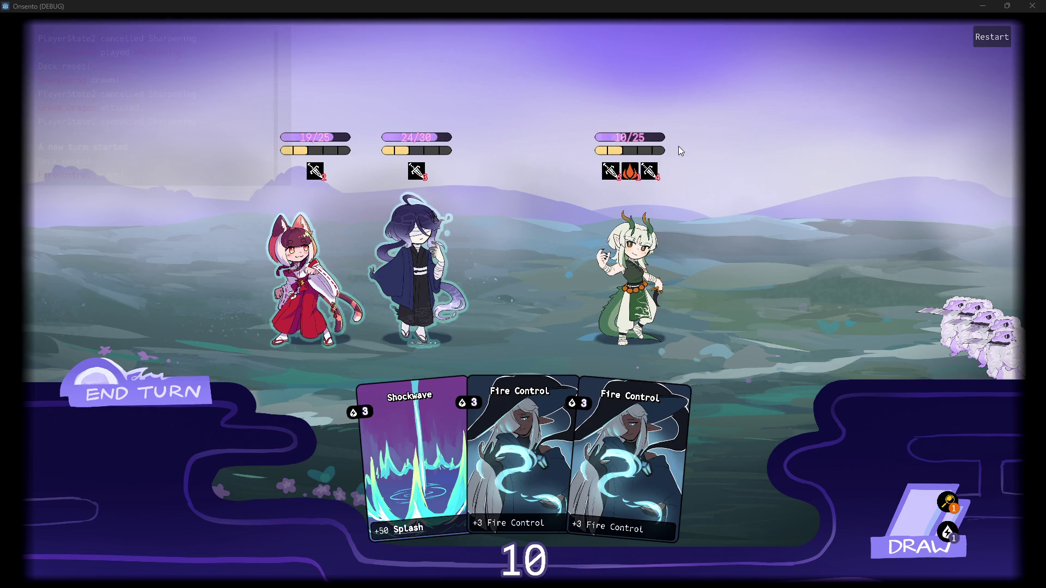
- Switch to PowerShell and run git status to list changed files
mouse_move(609, 171)
key("alt+Tab")
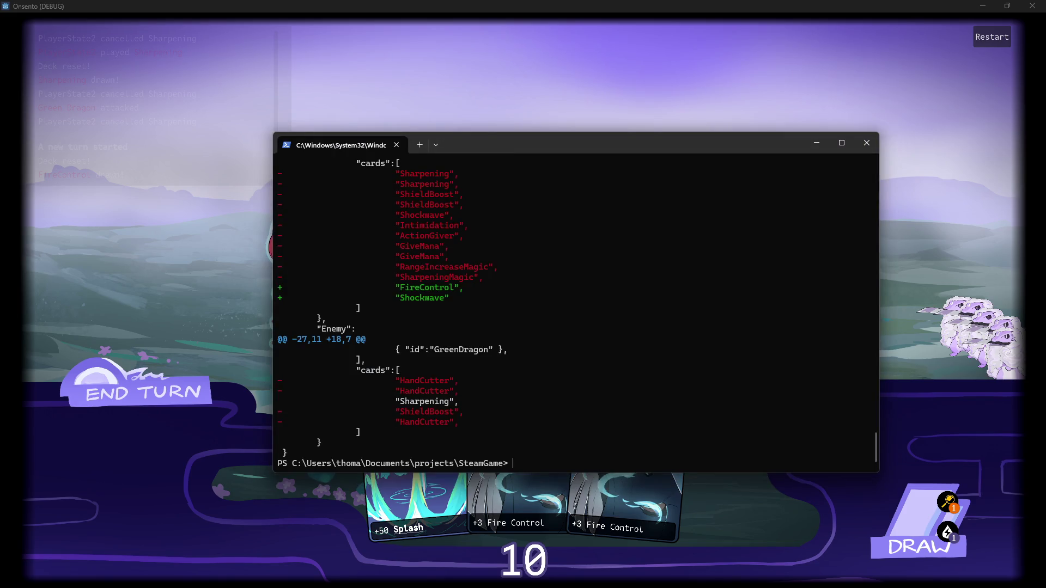
key("alt+Tab")
key("alt+Tab")
type("git staus")
key("BackSpace")
key("BackSpace")
type("tus")
key("Return")
- Start a git add command, trying the windControl.json path and then a wildcard
type("git a")
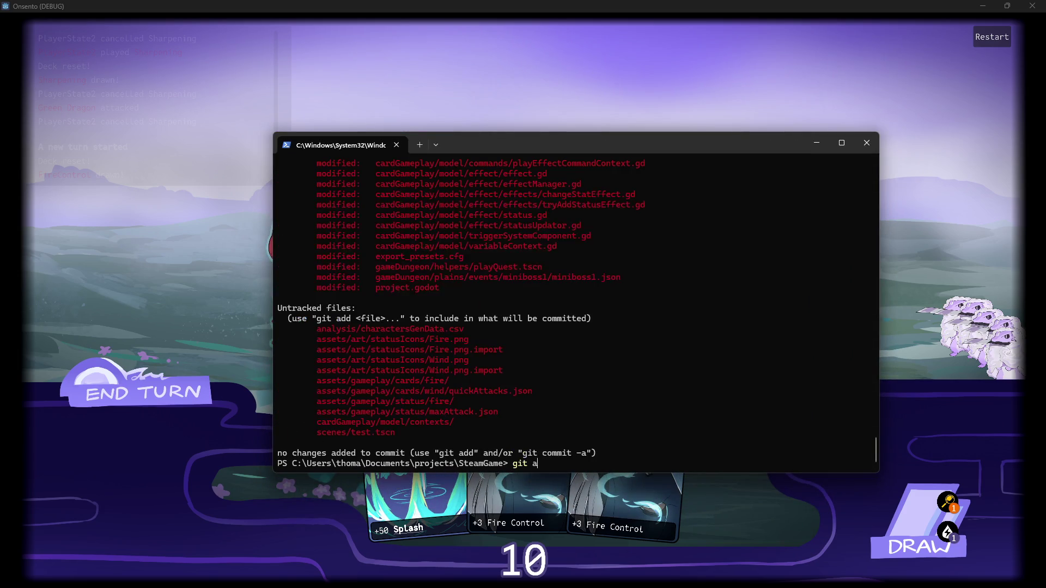
type("dd")
scroll(472, 341, "up", 5)
left_click_drag(372, 247, 591, 249)
key("ctrl+c")
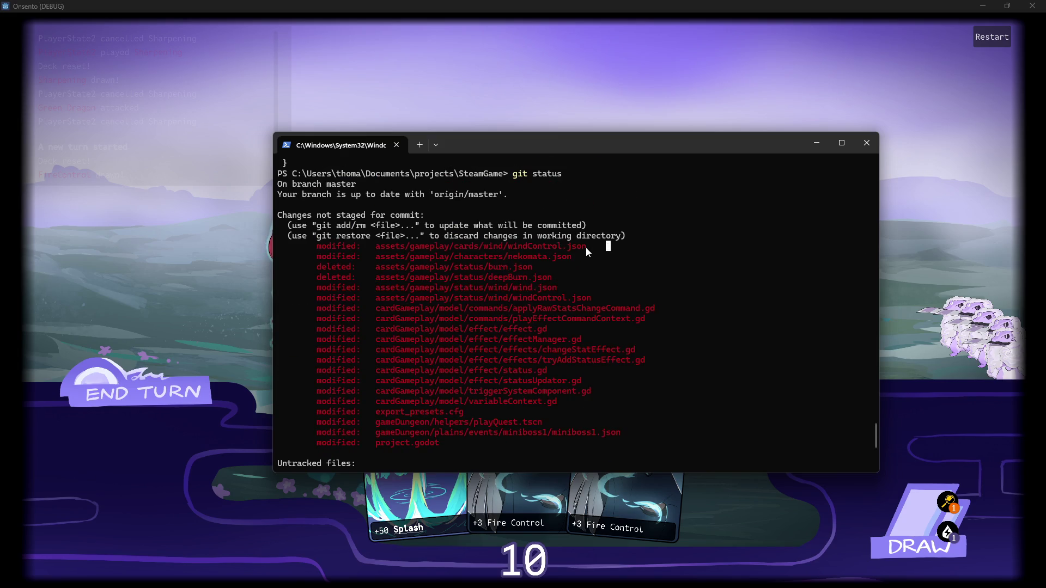
key("ctrl+v")
key("ctrl+v")
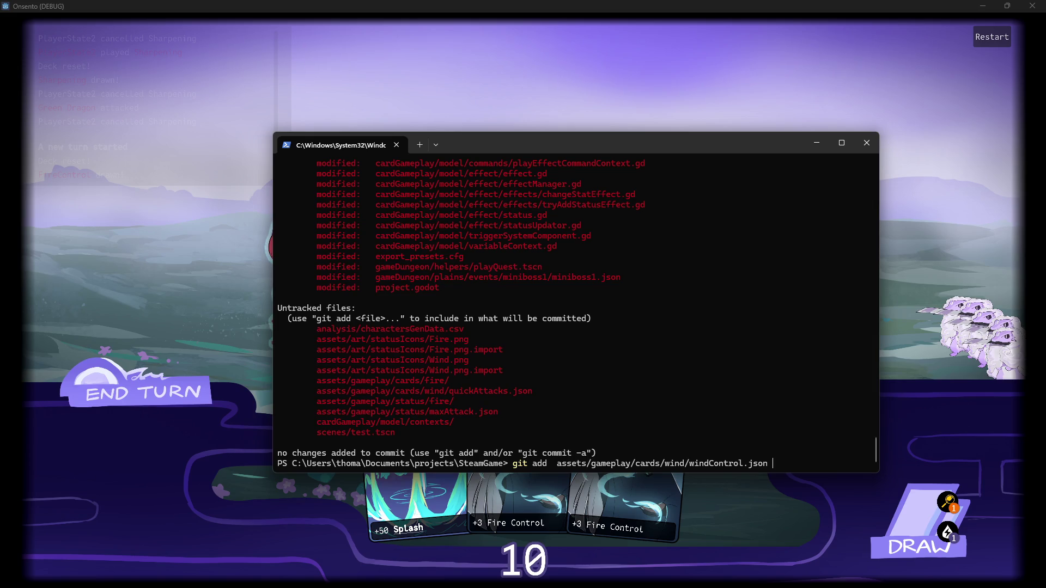
key("BackSpace")
key("BackSpace")
key("BackSpace")
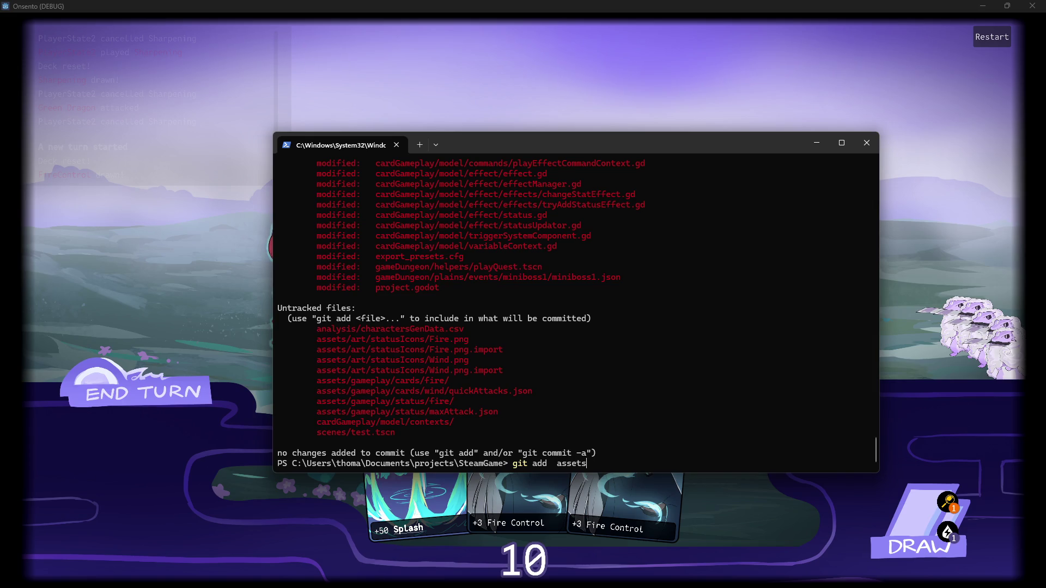
key("BackSpace")
key("BackSpace")
key("BackSpace")
type("*")
key("BackSpace")
- Paste the windControl.json and deleted burn.json paths after git add
scroll(401, 342, "up", 5)
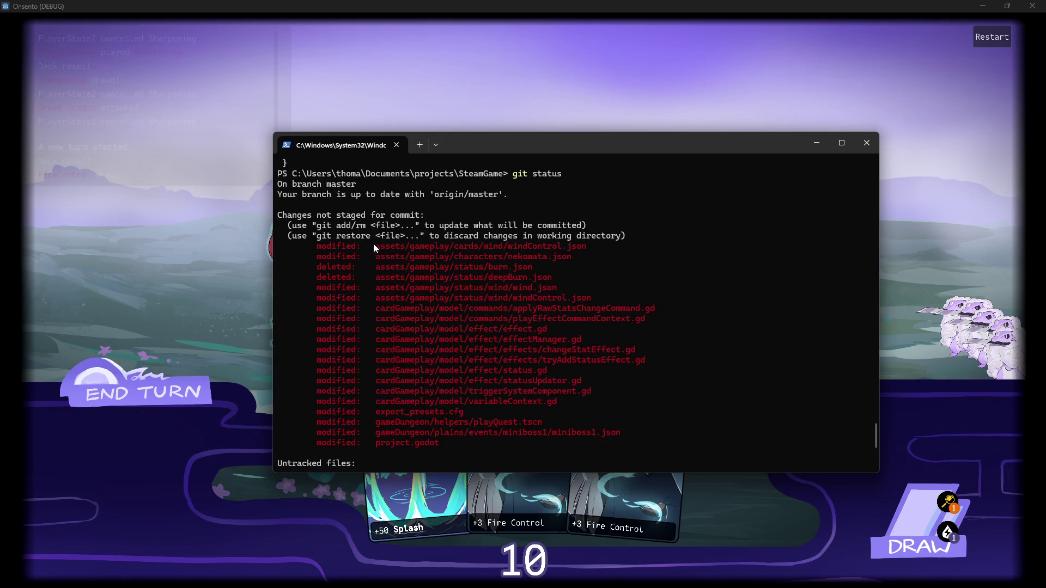
left_click_drag(375, 255, 609, 250)
left_click(401, 247)
left_click_drag(375, 247, 587, 247)
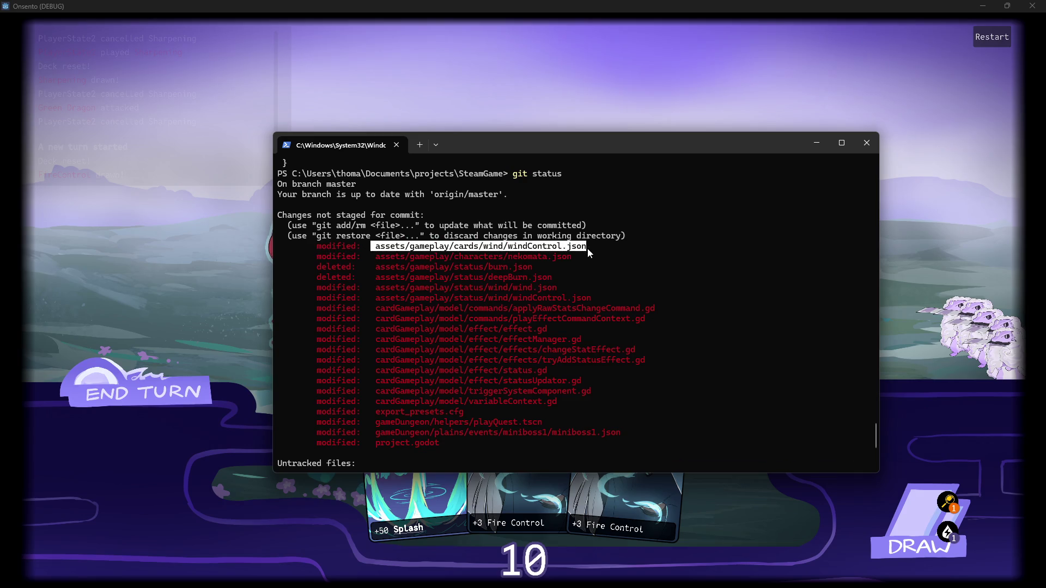
key("ctrl+c")
key("ctrl+v")
scroll(528, 283, "up", 4)
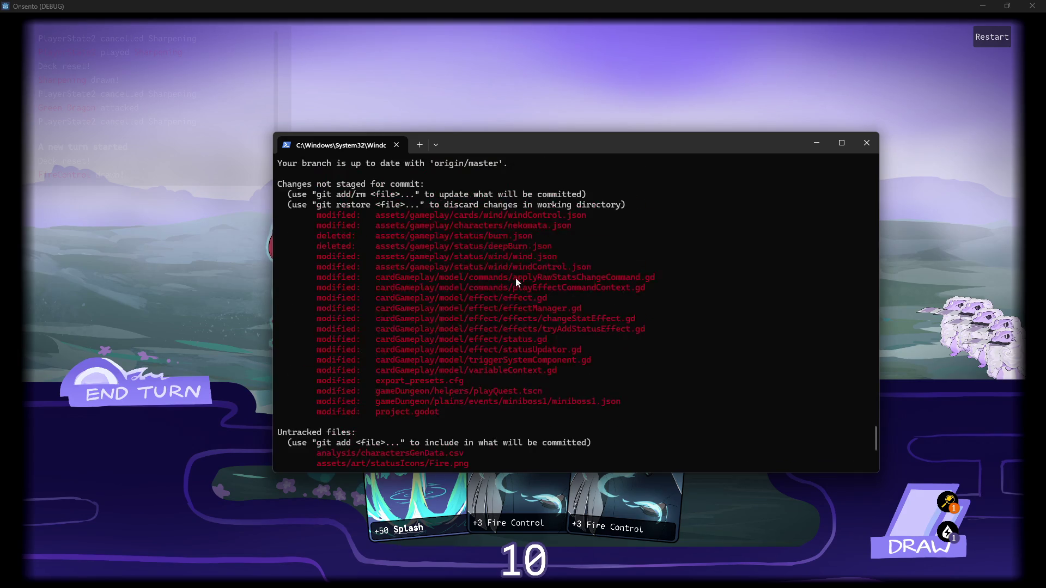
left_click_drag(375, 236, 534, 236)
key("ctrl+c")
scroll(480, 287, "down", 3)
scroll(477, 285, "up", 2)
key("ctrl+v")
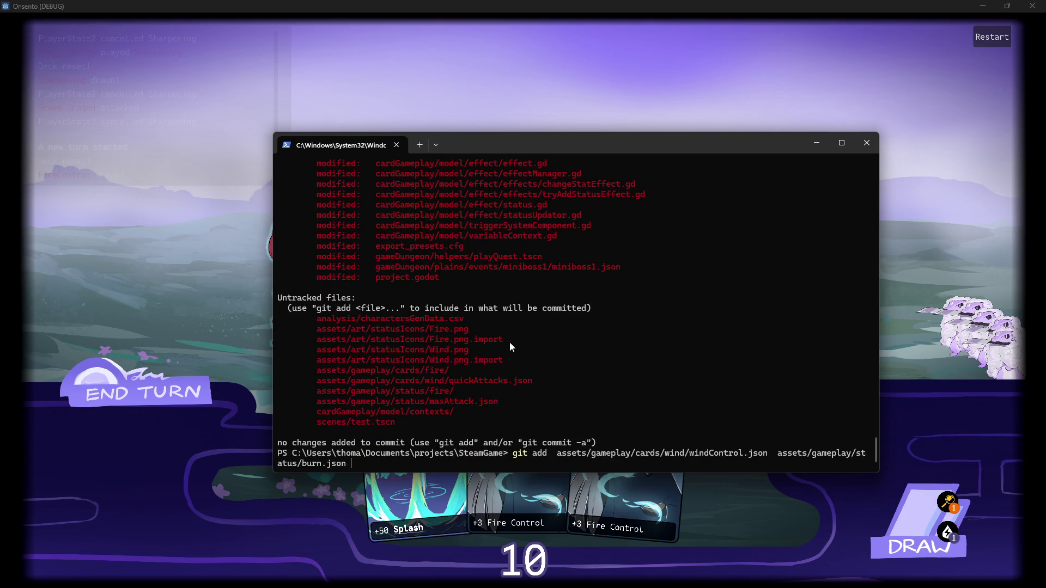
key("BackSpace")
key("BackSpace")
key("BackSpace")
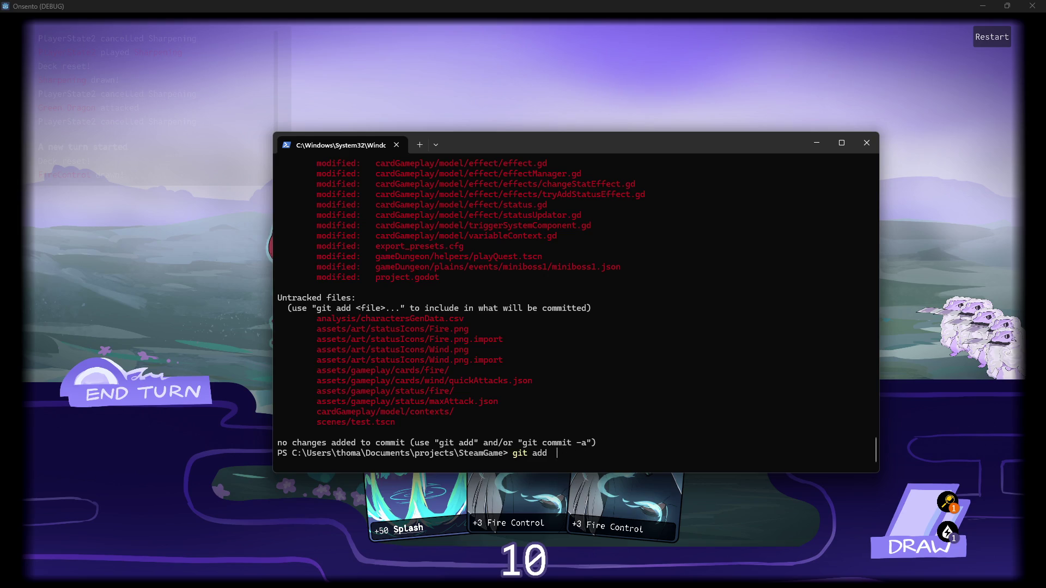
- Stage all JSON files with git add *.json and check git status
type("*.json")
key("Return")
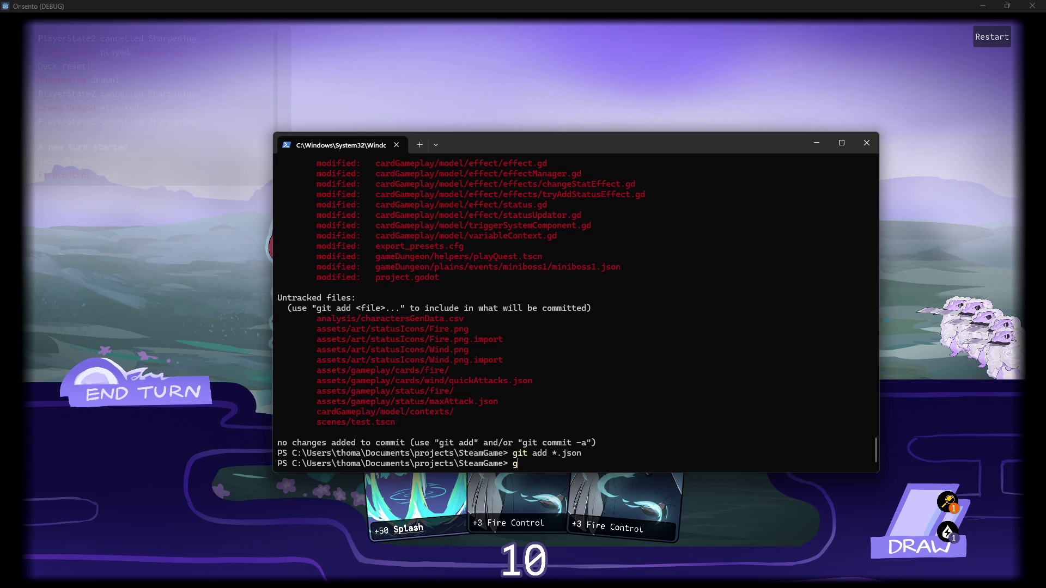
type("git status")
key("Return")
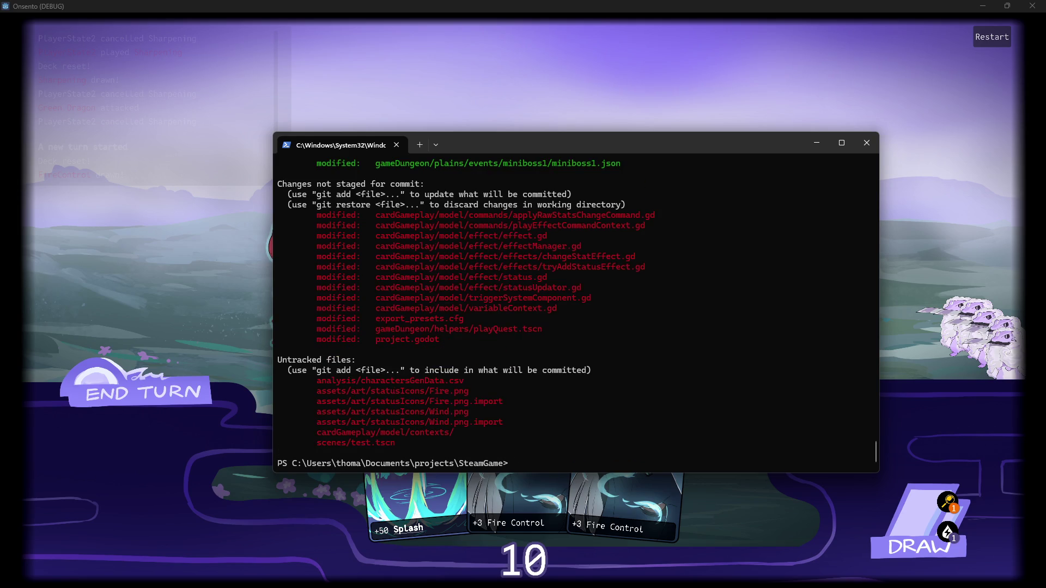
scroll(529, 254, "up", 8)
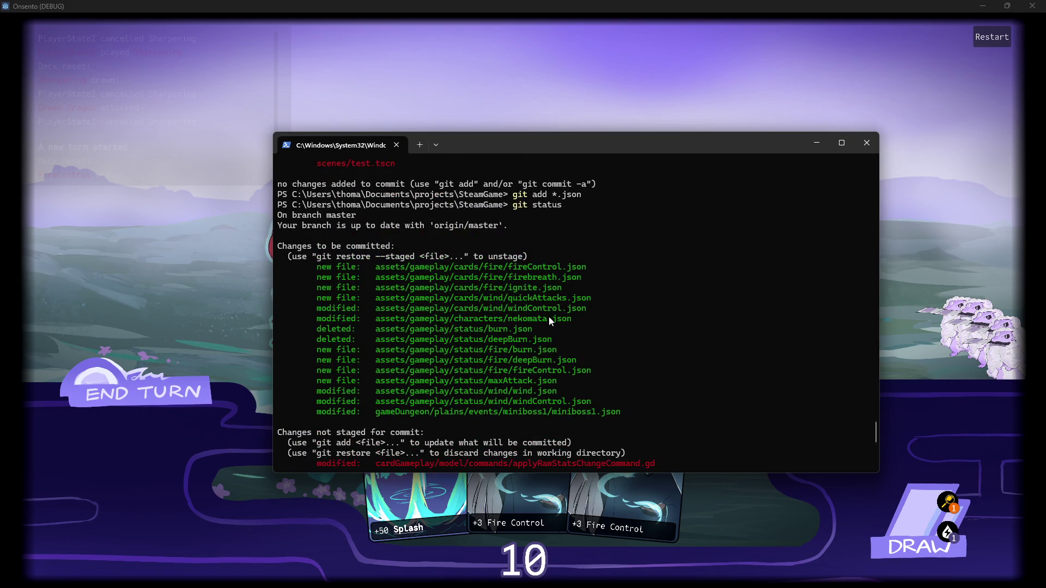
scroll(555, 378, "down", 8)
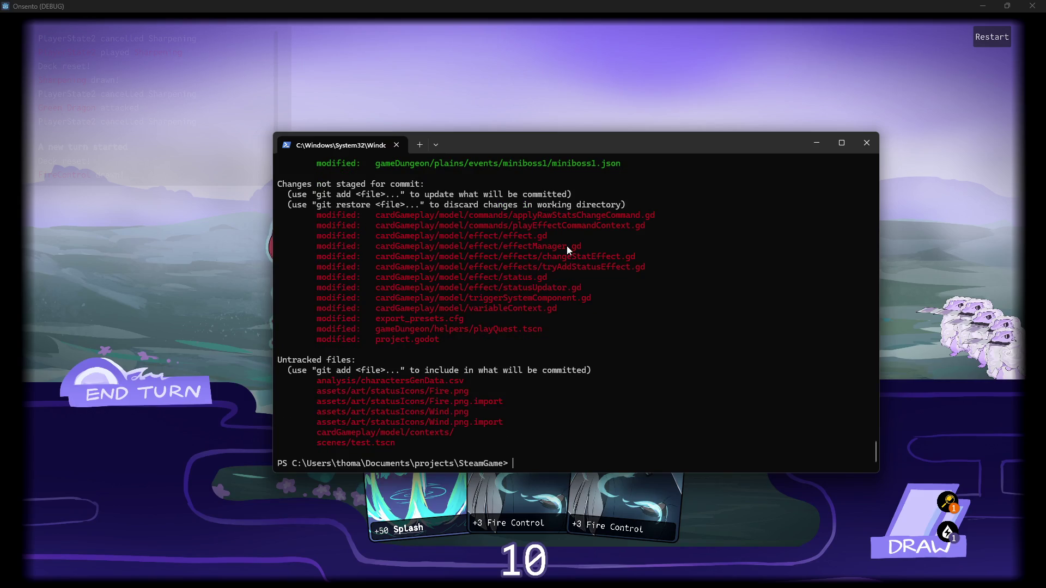
- Stage all GDScript files with git add *.gd and recheck status
type("git add *.g")
type("d")
key("Return")
type("git status")
key("Return")
- Stage the PNG images and import files with git add *.png* and check status
type("git a")
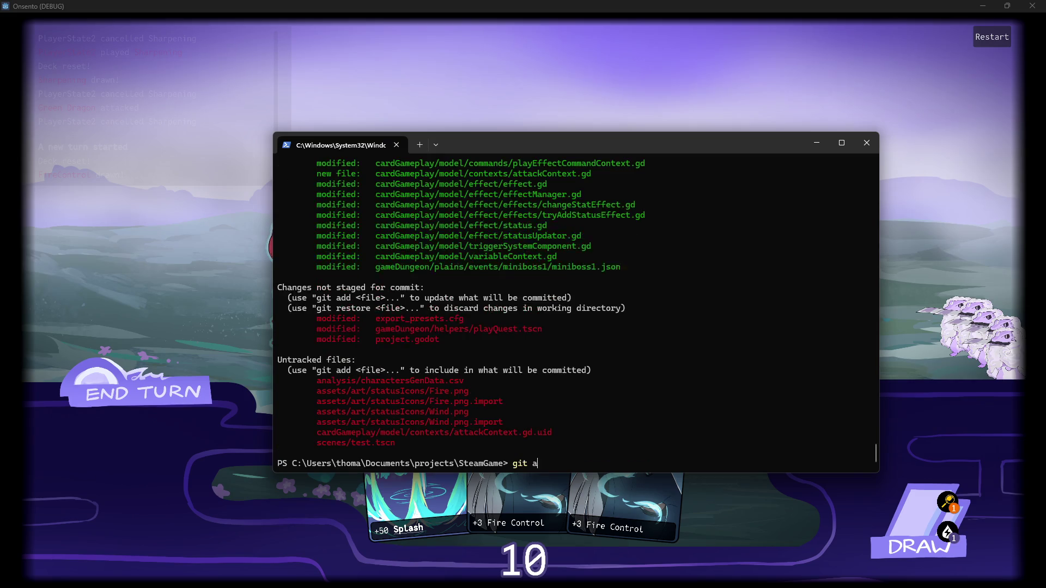
type("dd ")
type("Fi")
key("BackSpace")
key("BackSpace")
type("*.png*")
key("Return")
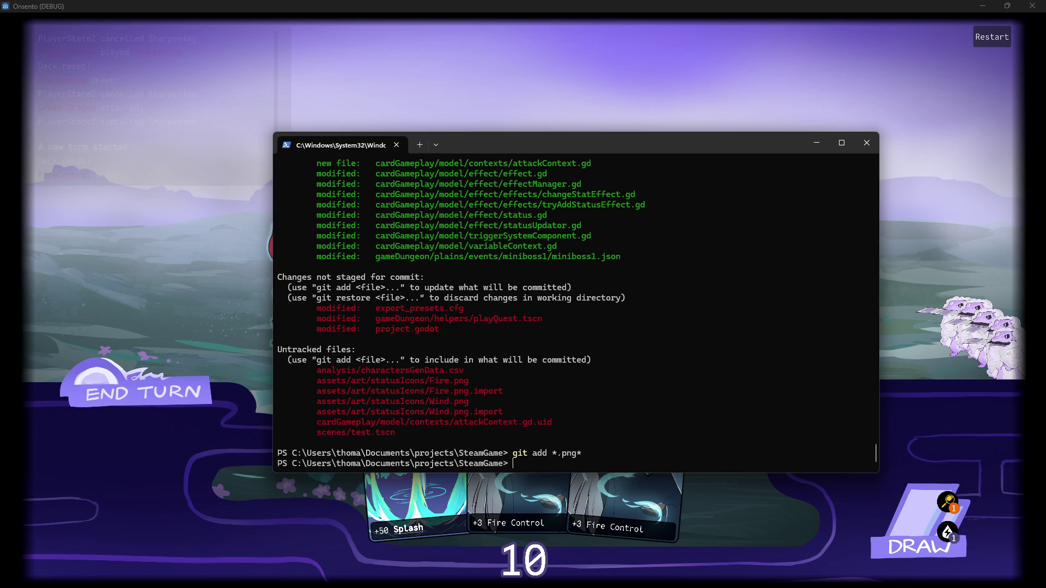
type("git status")
key("Return")
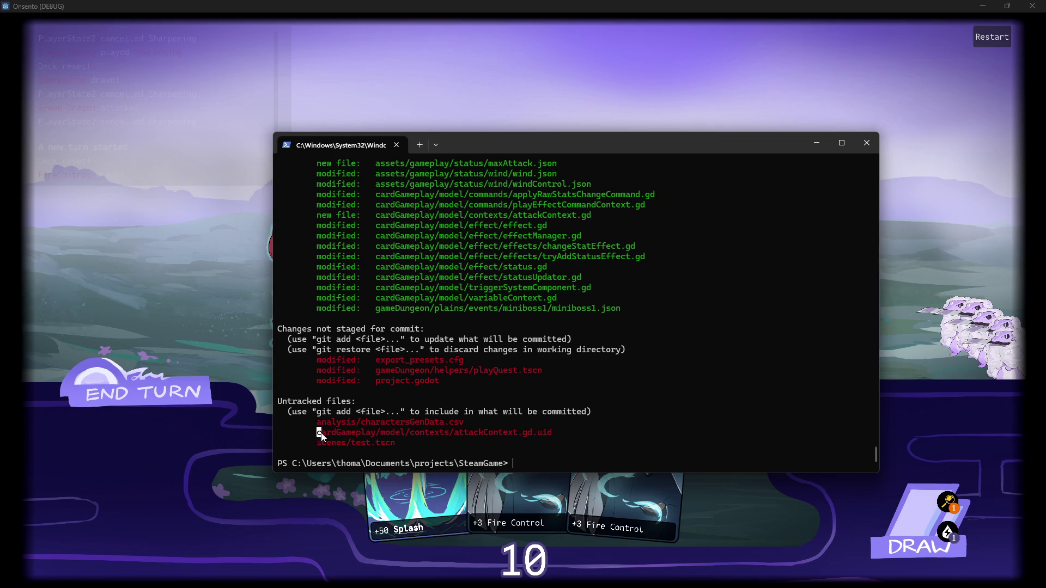
- Stage the untracked attackContext.gd.uid file and show the updated status
left_click_drag(320, 434, 574, 431)
key("ctrl+c")
type("git add")
key("ctrl+v")
key("Return")
type("git ")
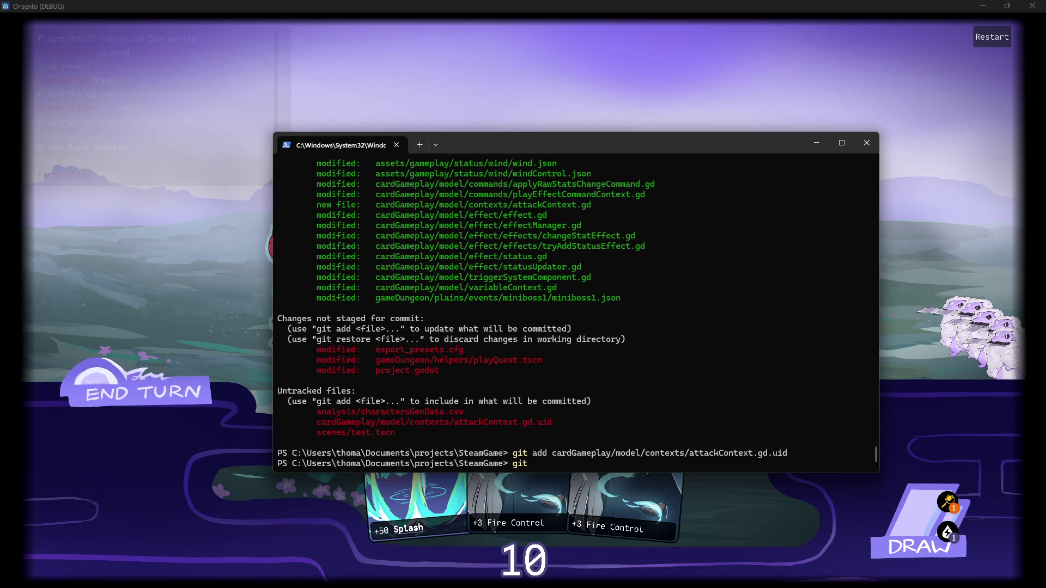
type("status")
key("Return")
scroll(576, 313, "up", 7)
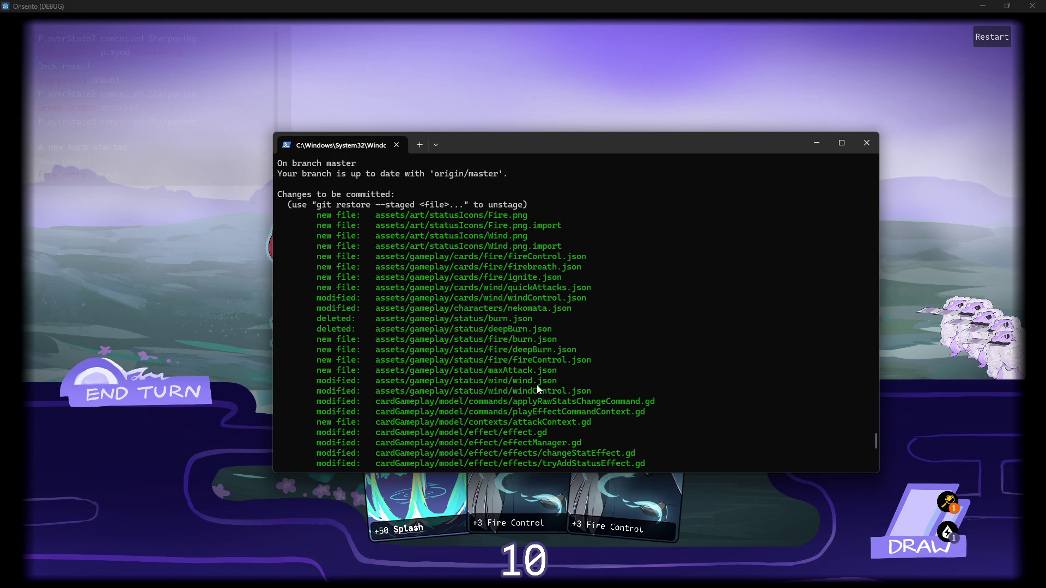
- Review the changes to be committed and start typing git commit -m "[MAD-
scroll(537, 385, "down", 3)
scroll(537, 384, "up", 2)
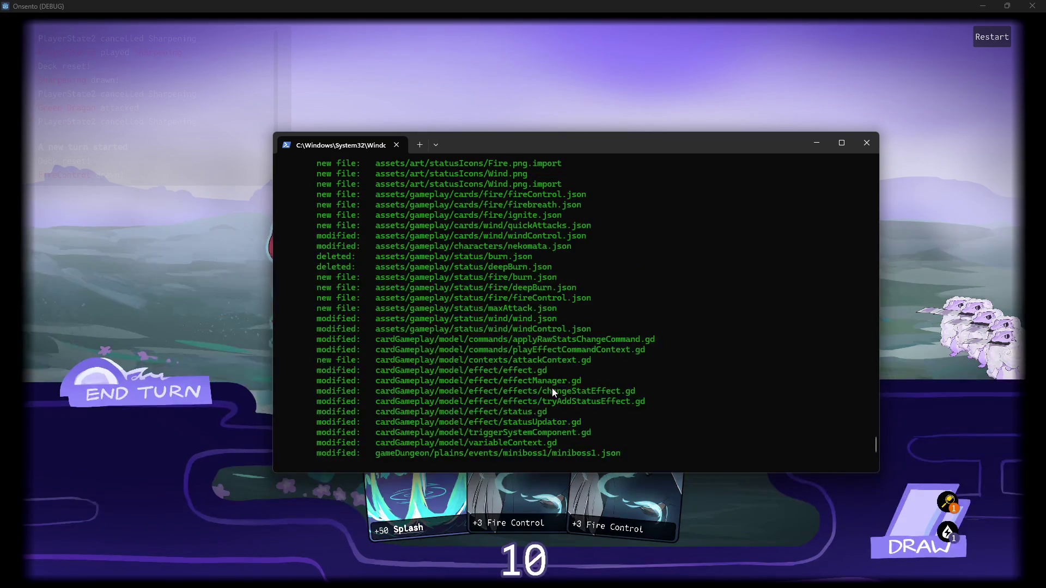
type("git g")
type("commi")
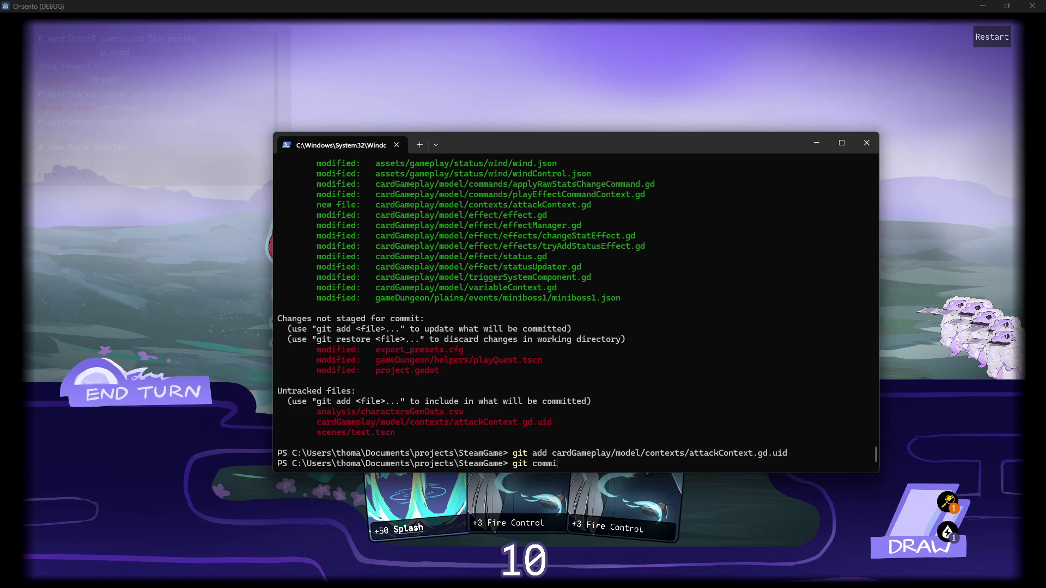
type("t -m \"\"")
type("[MAD-")
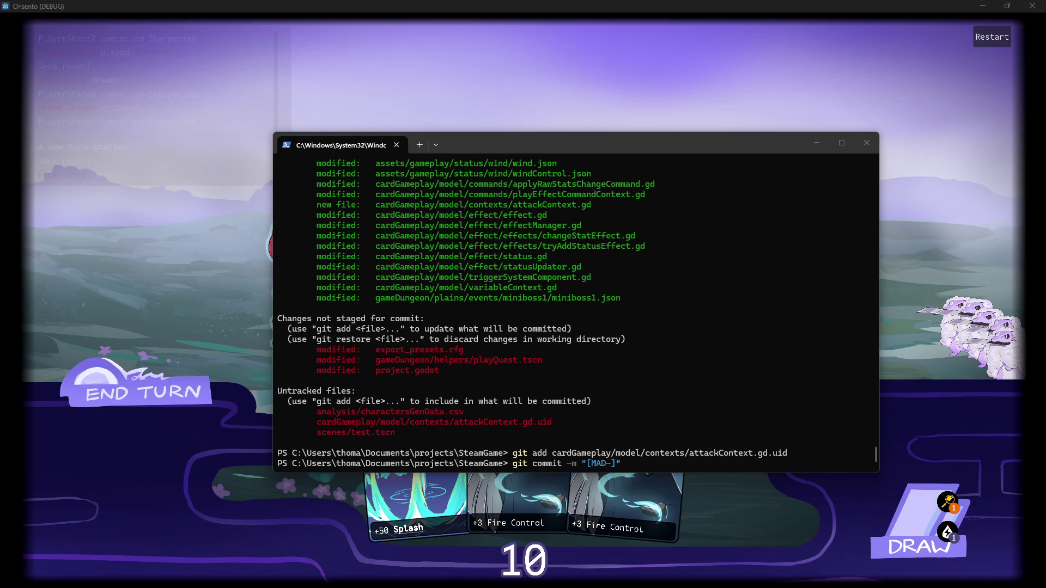
- Continue the commit message with '[MAD-203] Statuses can now use paths,'
left_click(672, 328)
type("203]")
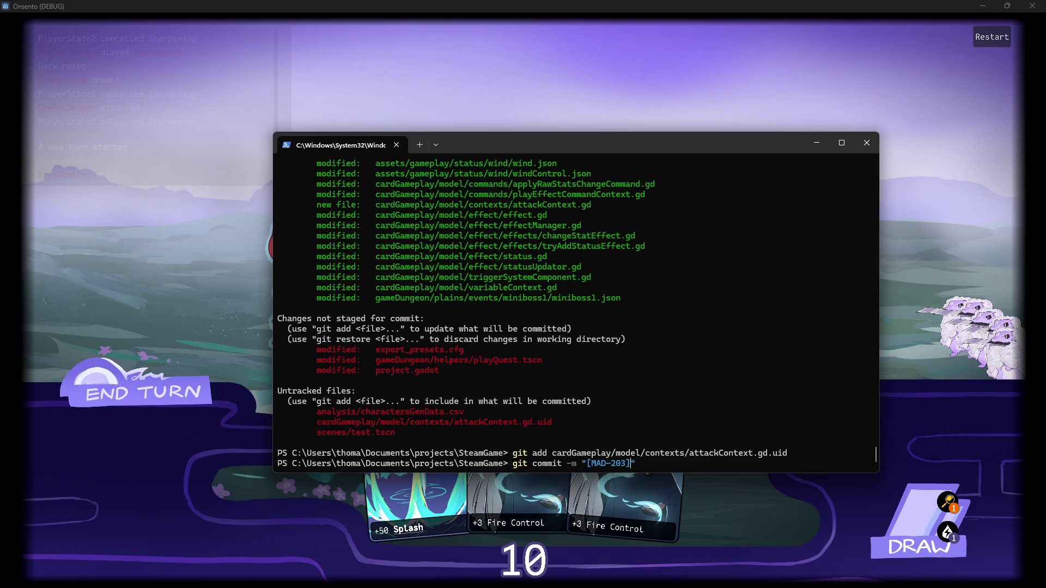
scroll(632, 378, "up", 11)
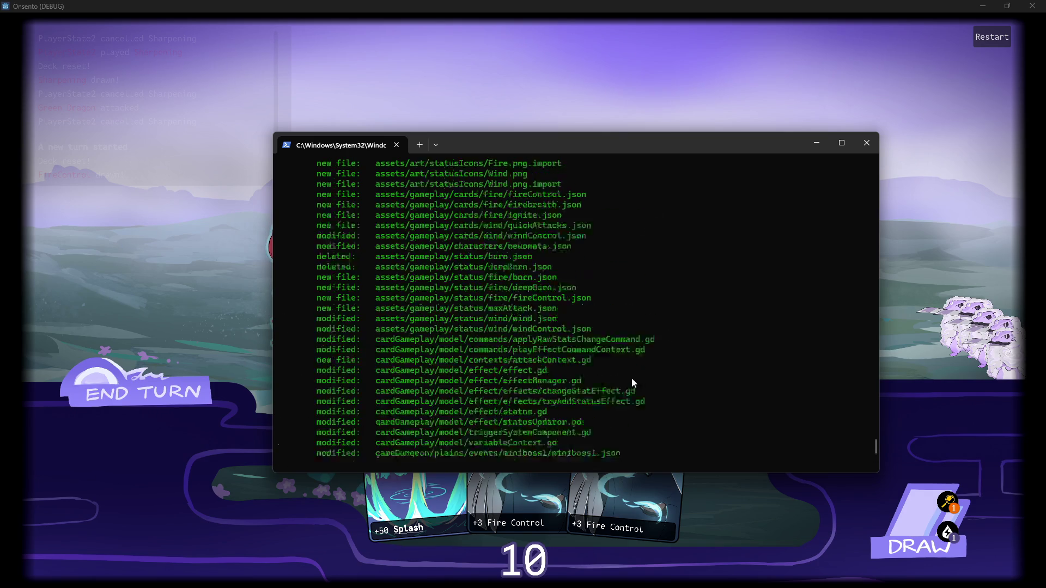
scroll(632, 379, "down", 6)
scroll(632, 378, "down", 1)
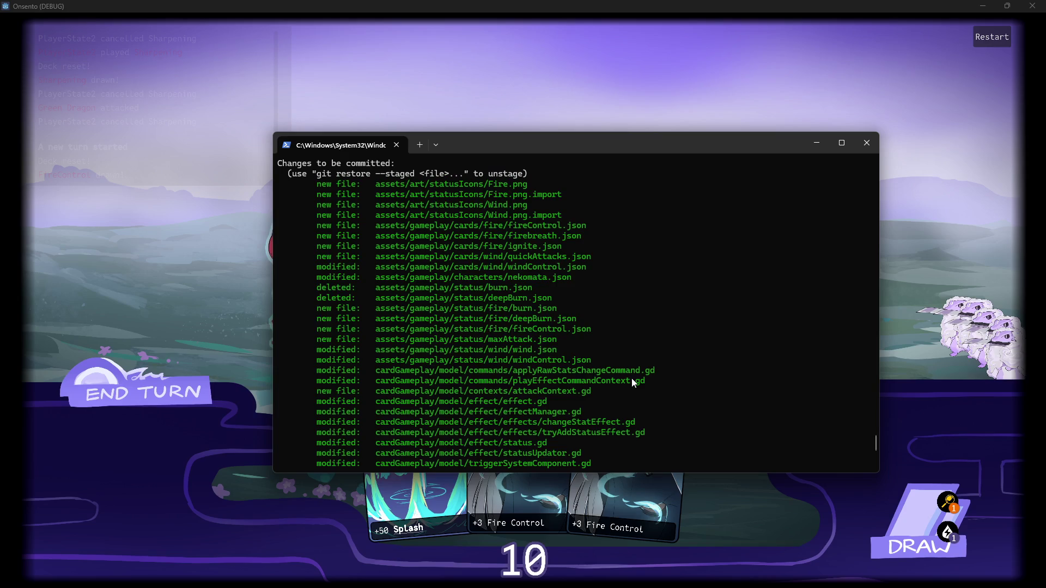
type("Statuses now use re")
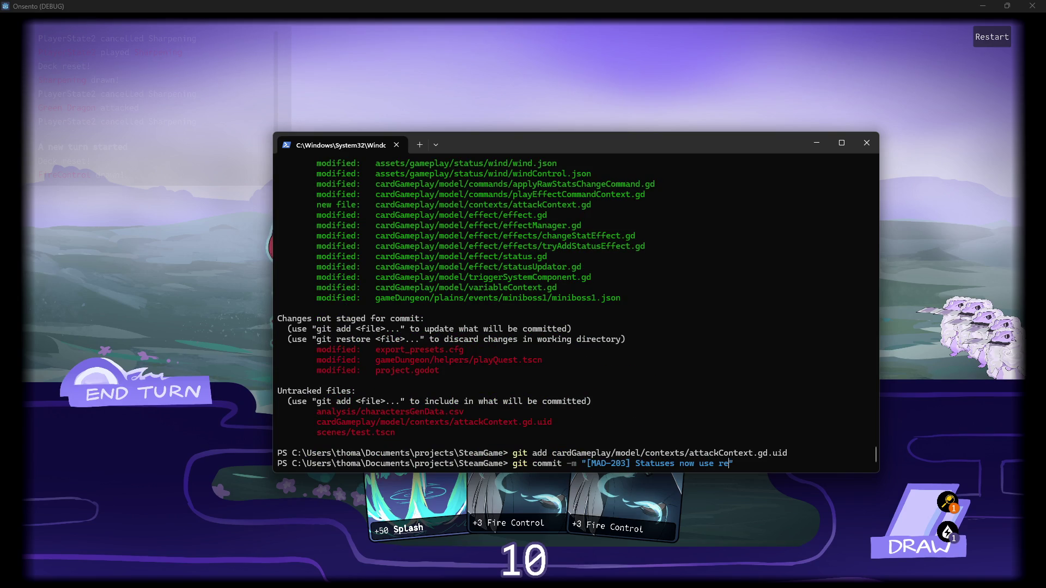
key("BackSpace")
key("BackSpace")
- Finish the message with 'Burn/DeepBurn/FireControl added' and commit
key("BackSpace")
key("BackSpace")
key("BackSpace")
type("can now ")
type("use paths,")
type("Fire")
key("ctrl+BackSpace")
type("Burn")
key("BackSpace")
type("/DeepBu")
type("rn/")
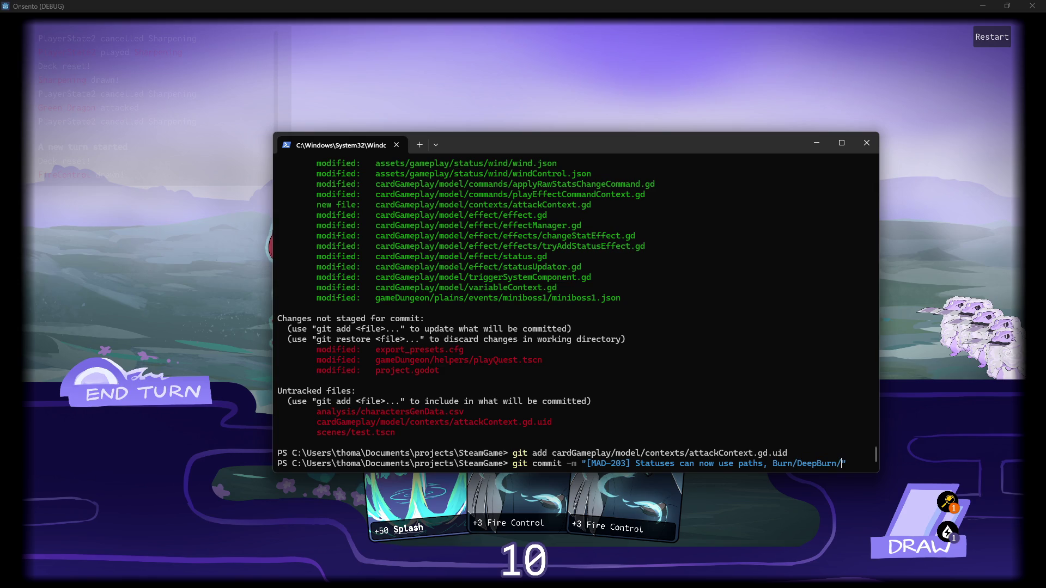
scroll(634, 336, "up", 15)
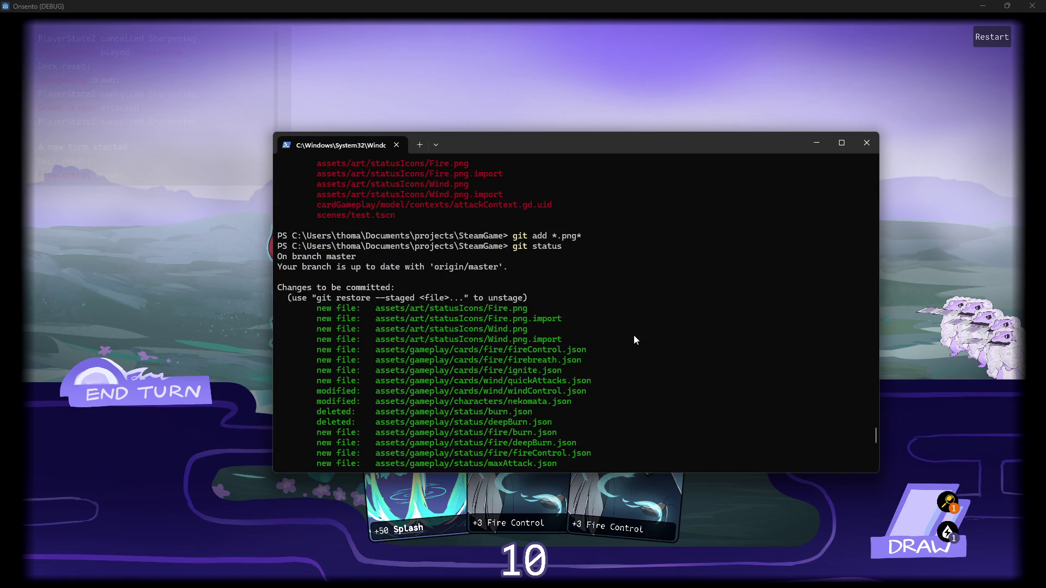
type("FireControl/\"")
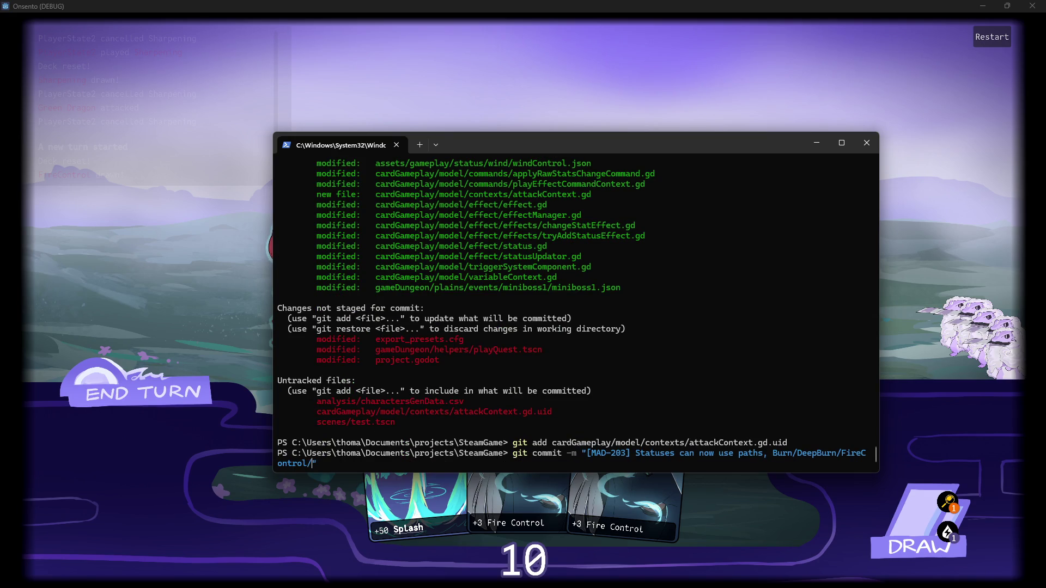
scroll(576, 310, "up", 7)
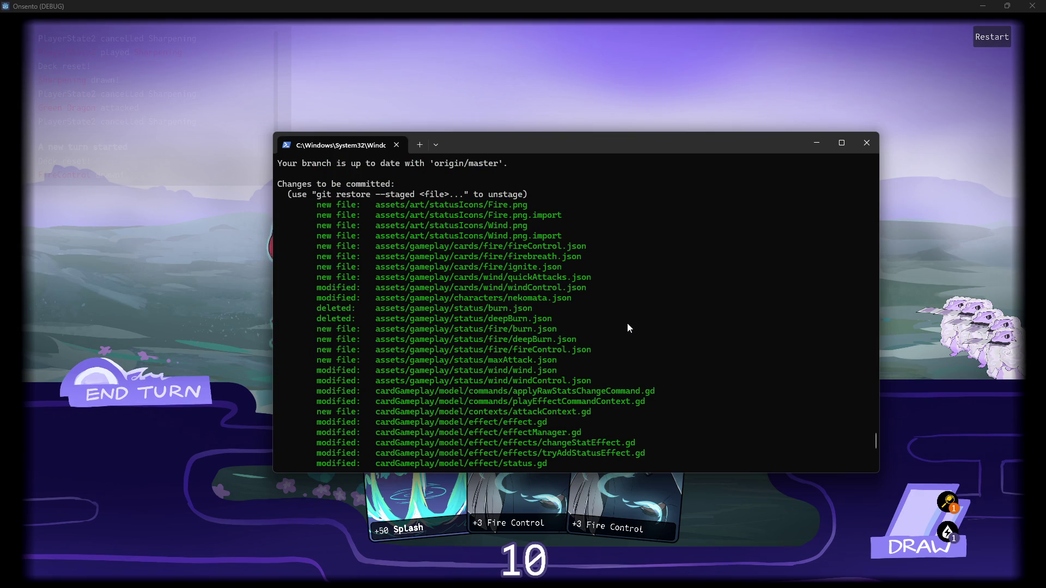
type("adde")
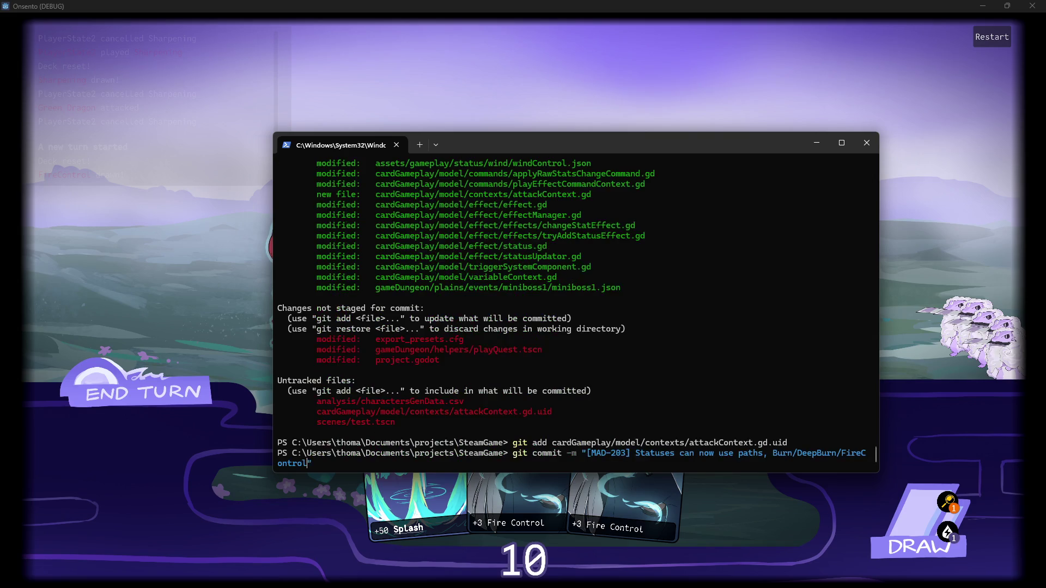
type("d")
key("Return")
- Run git push to the remote and minimize the terminal
type("git push")
key("Return")
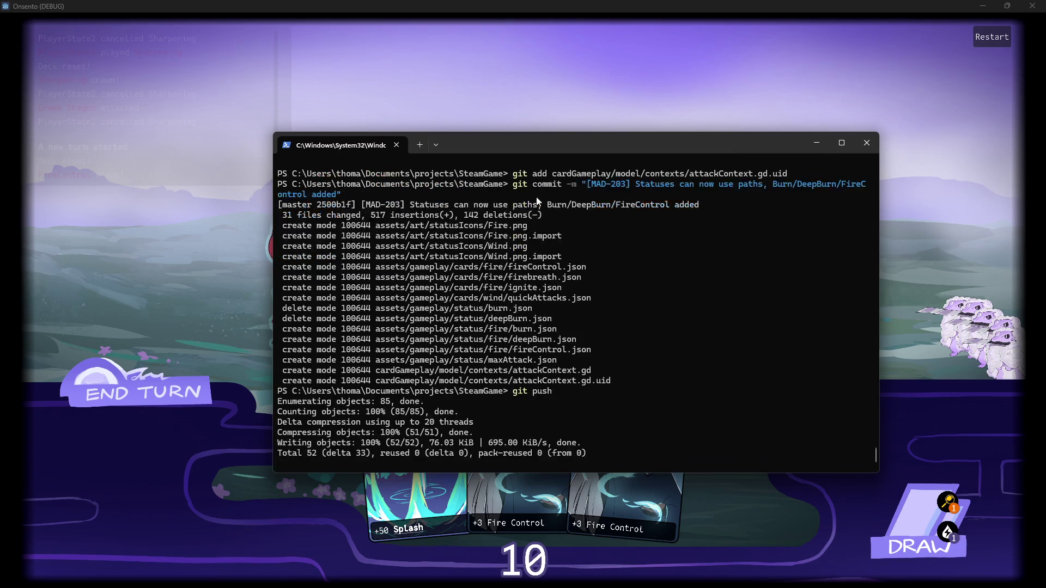
key("super+Down")
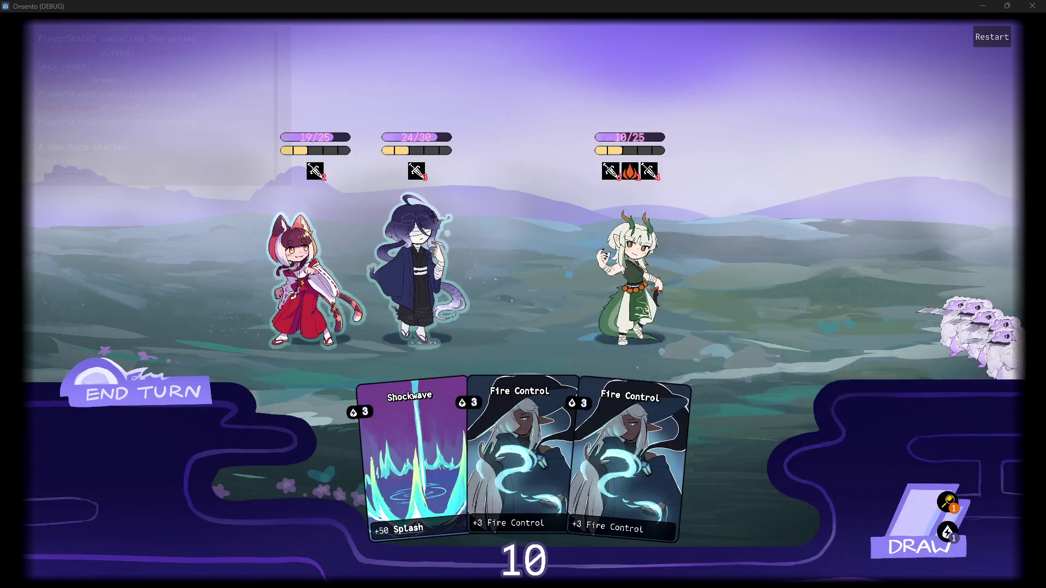
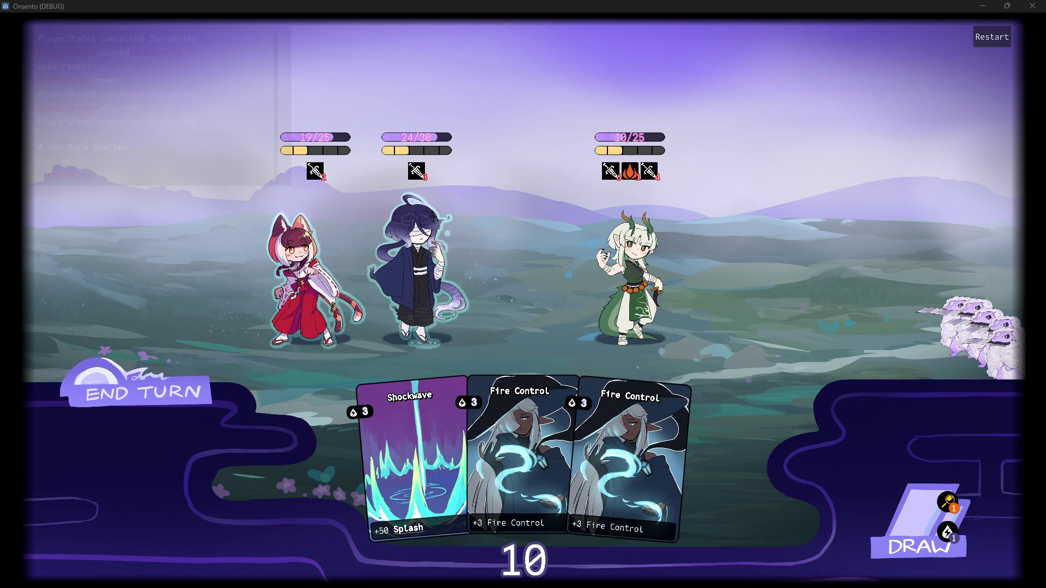
- Close the Onsento (DEBUG) game window to end the battle playtest
mouse_move(267, 159)
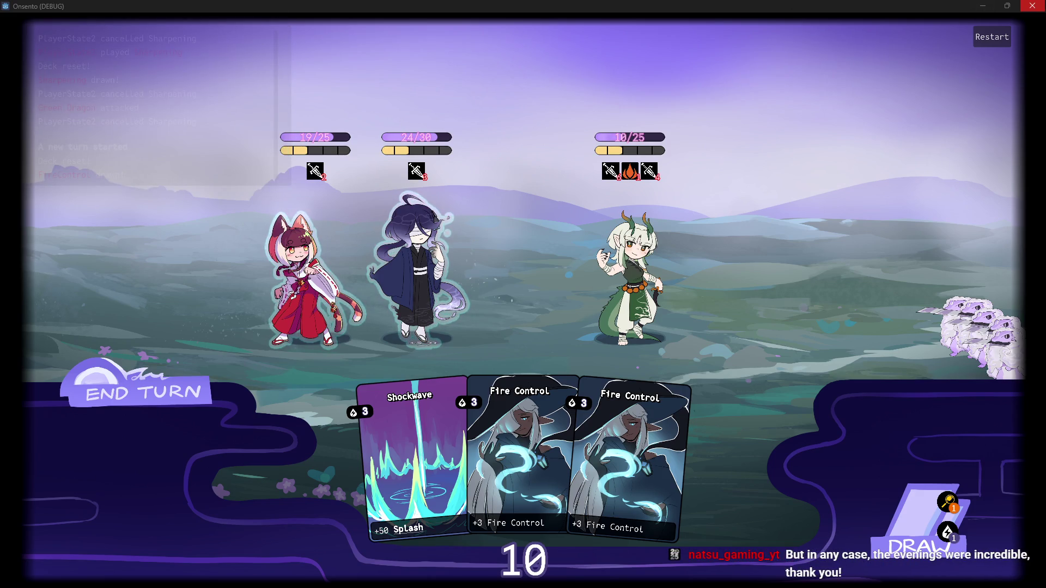
left_click(1027, 11)
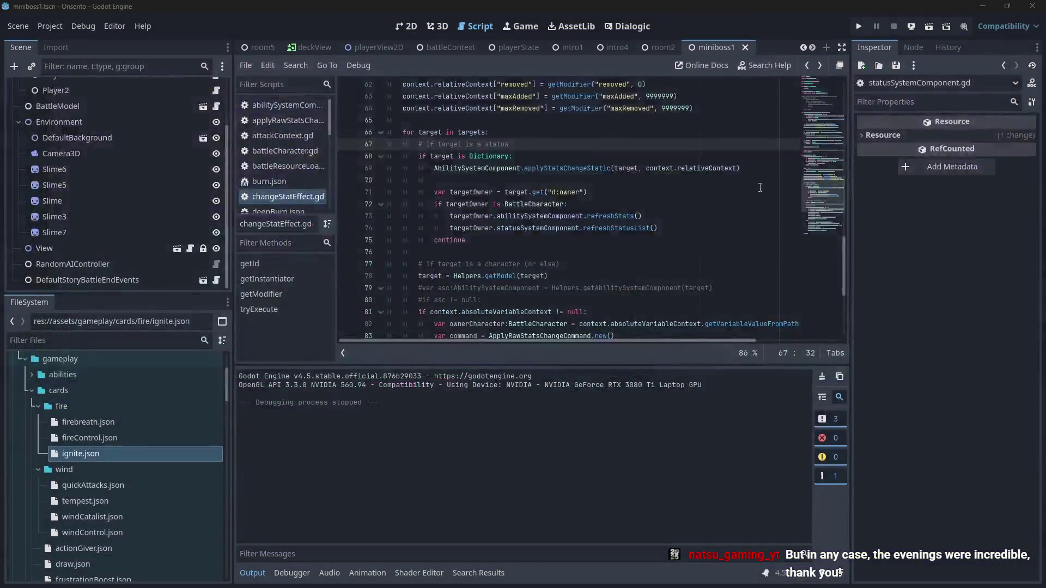
- Select the status-target block, lines 66–76, in changeStatEffect.gd
mouse_move(493, 133)
left_mouse_down()
mouse_move(545, 168)
mouse_move(525, 263)
mouse_move(523, 250)
mouse_move(381, 144)
mouse_move(352, 134)
mouse_move(343, 148)
left_mouse_up()
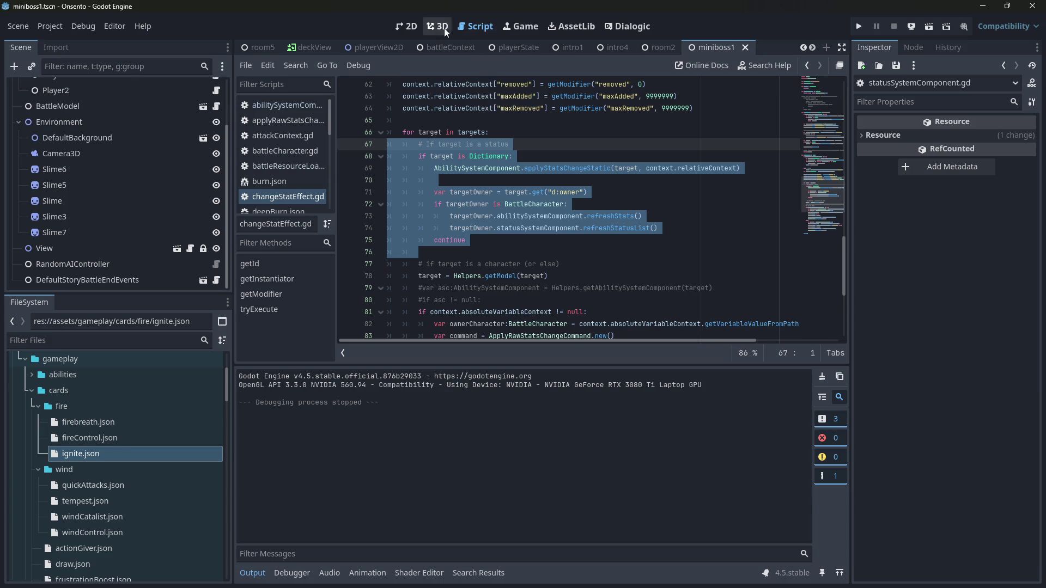
- Switch the editor to the 2D canvas for the miniboss1 scene
left_click(407, 26)
- Scroll and pan around the 2D canvas to inspect the miniboss1 battle layout
scroll(473, 239, "down", 2)
scroll(473, 239, "right", 2)
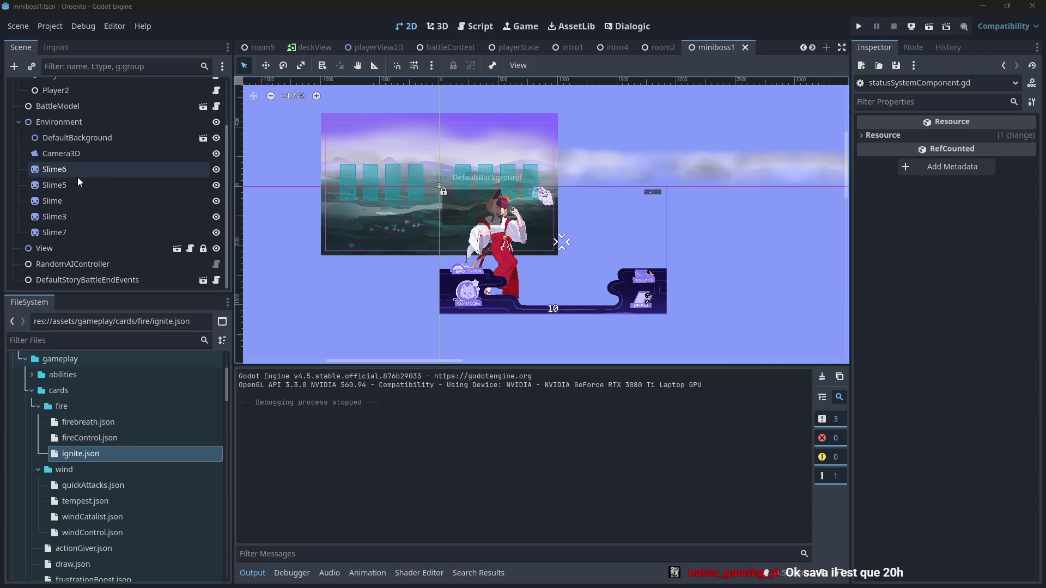
scroll(199, 408, "up", 3)
scroll(199, 408, "down", 5)
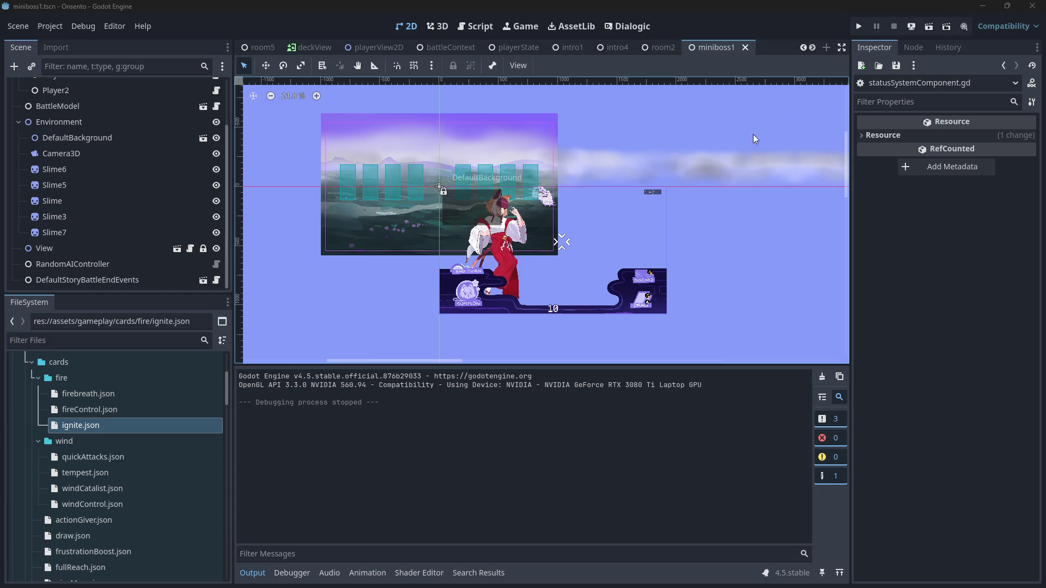
scroll(610, 253, "right", 2)
scroll(542, 290, "up", 1)
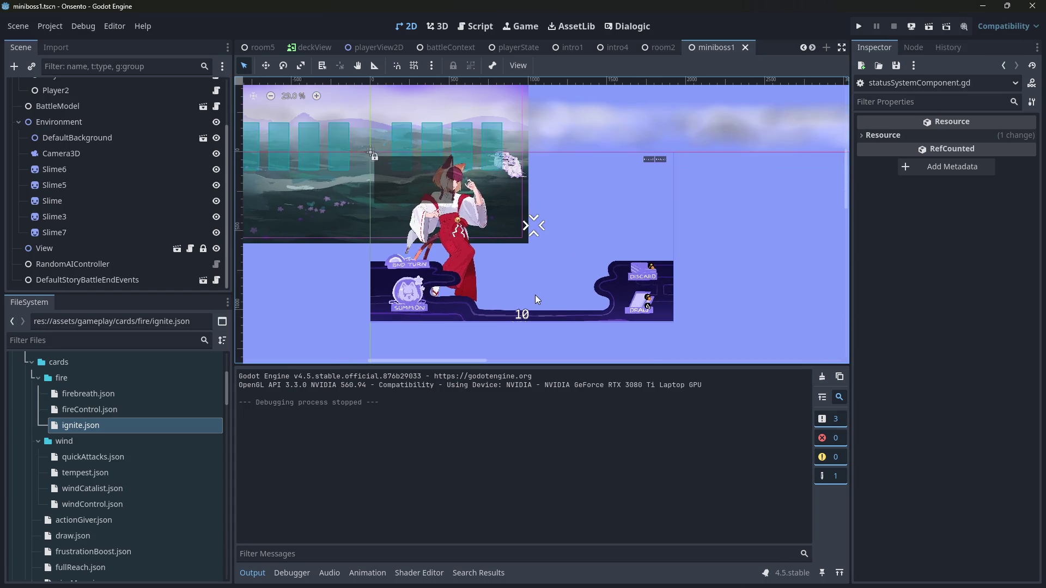